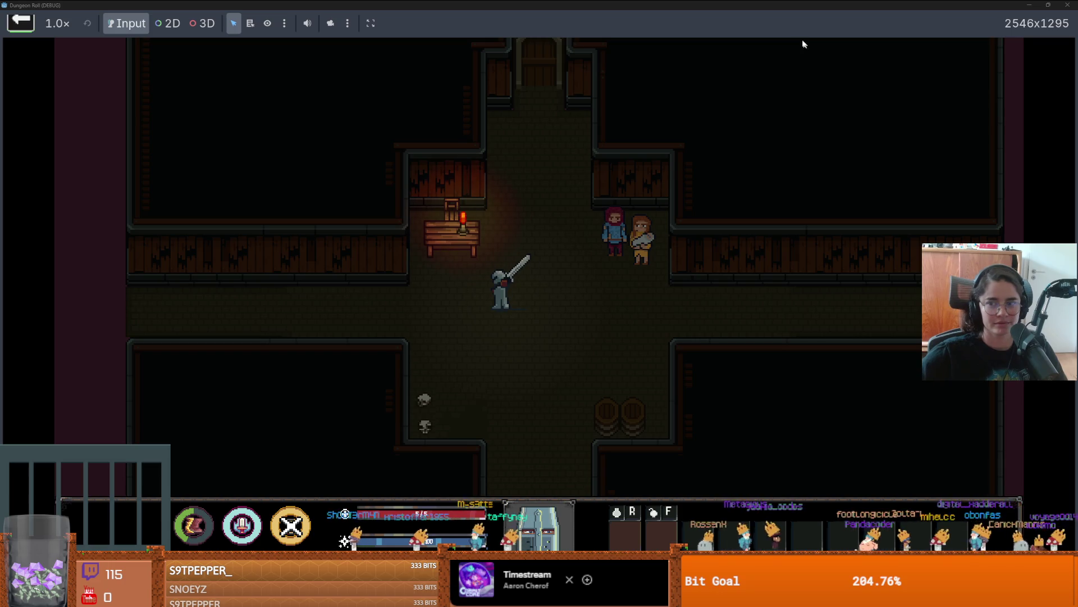
- Close the Dungeon Roll test window and select the NormalDungeonW wall layer with the TileMap Select tool
{"action": "left_click", "coordinate": [1068, 5]}
{"action": "scroll", "coordinate": [472, 233], "scroll_direction": "down", "scroll_amount": 1}
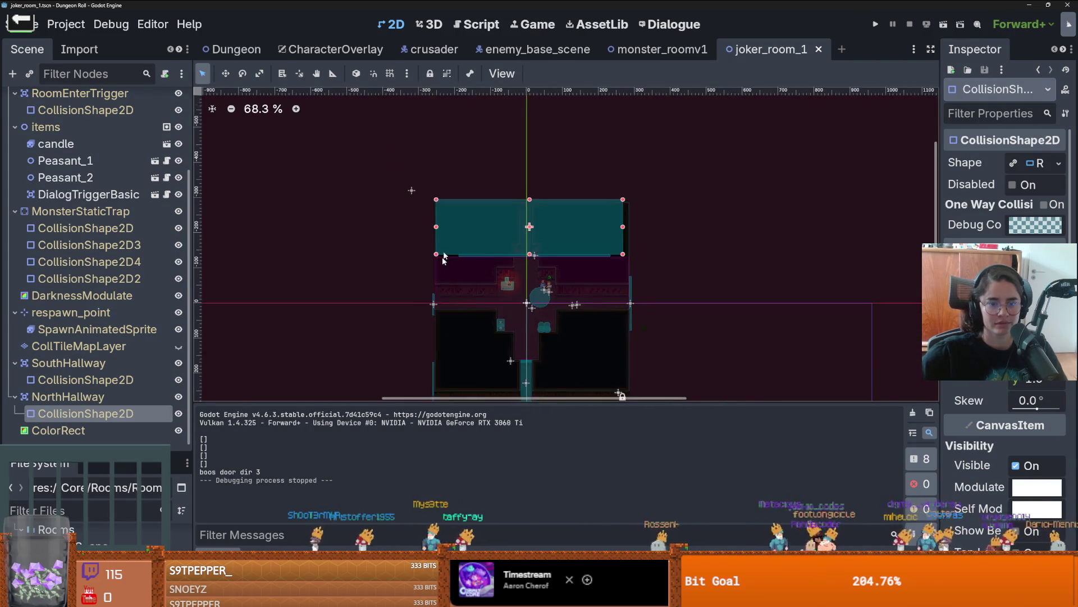
{"action": "scroll", "coordinate": [472, 233], "scroll_direction": "up", "scroll_amount": 2}
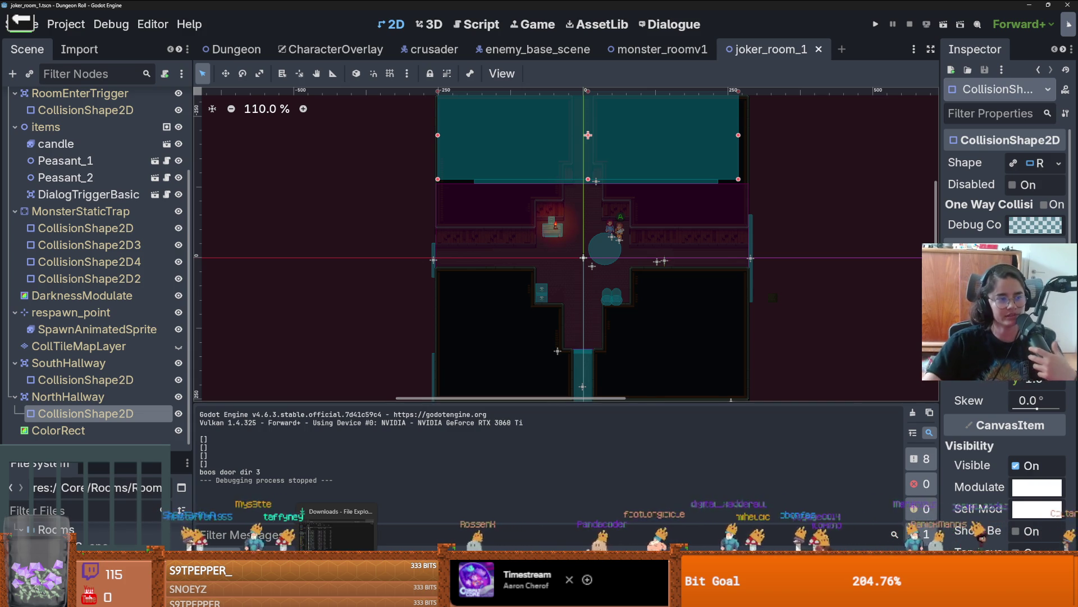
{"action": "scroll", "coordinate": [405, 307], "scroll_direction": "down", "scroll_amount": 1}
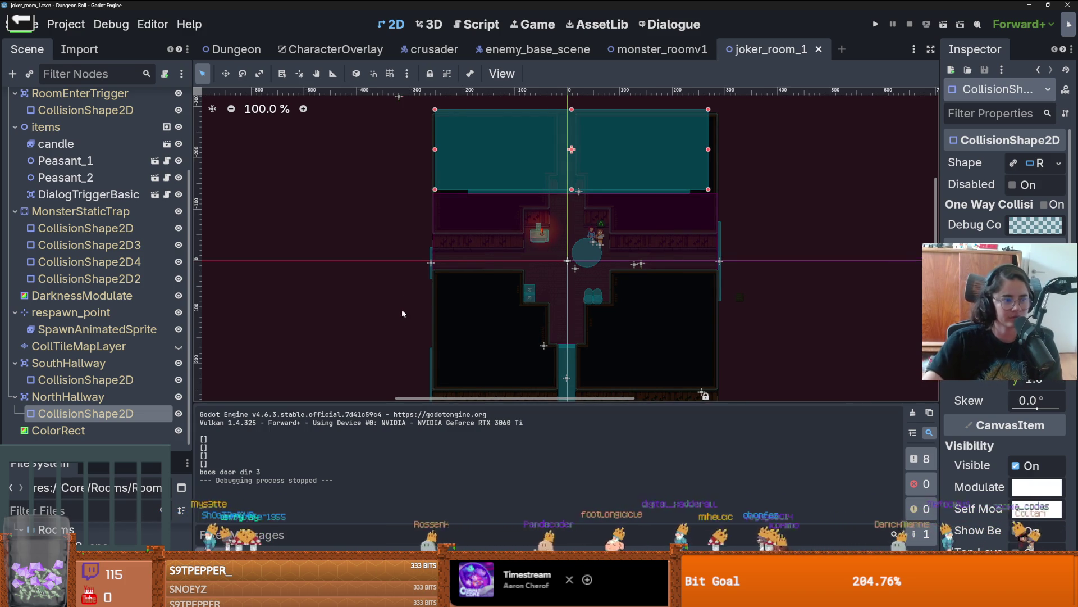
{"action": "scroll", "coordinate": [491, 259], "scroll_direction": "down", "scroll_amount": 2}
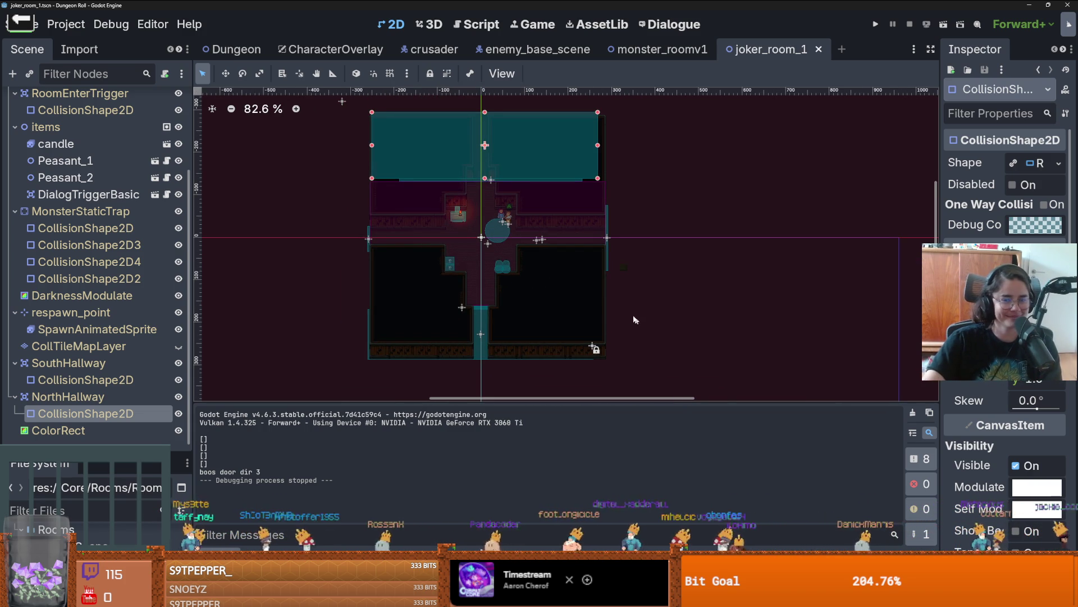
{"action": "scroll", "coordinate": [64, 150], "scroll_direction": "up", "scroll_amount": 3}
{"action": "left_click", "coordinate": [79, 150]}
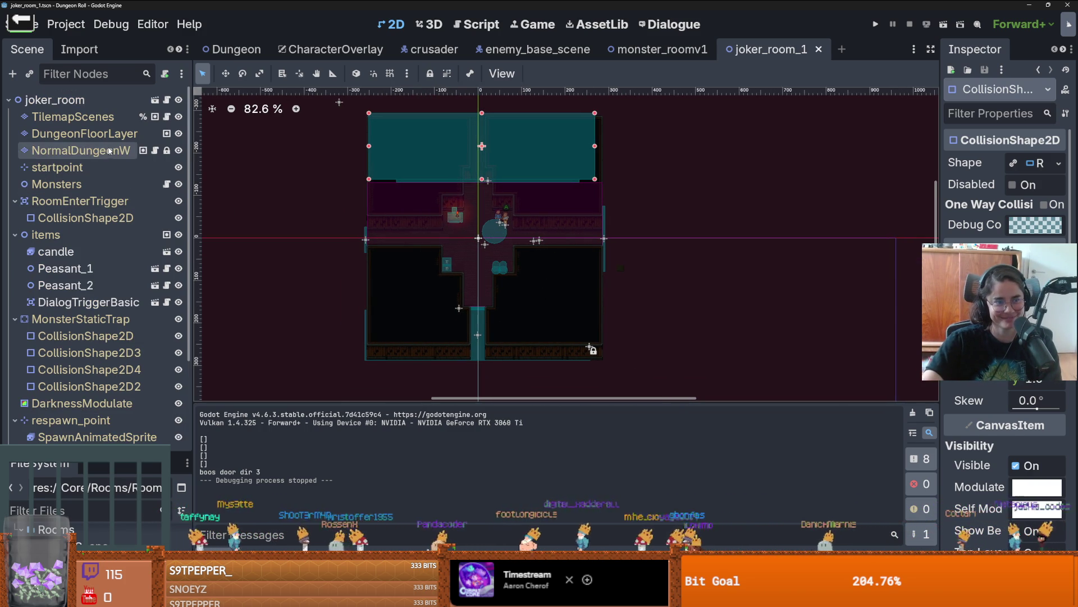
{"action": "left_click", "coordinate": [377, 371]}
- Select the room's left wall column of tiles and move it one tile left
{"action": "mouse_move", "coordinate": [666, 102]}
{"action": "left_mouse_down"}
{"action": "mouse_move", "coordinate": [592, 331]}
{"action": "mouse_move", "coordinate": [609, 322]}
{"action": "left_mouse_up"}
{"action": "scroll", "coordinate": [447, 185], "scroll_direction": "up", "scroll_amount": 2}
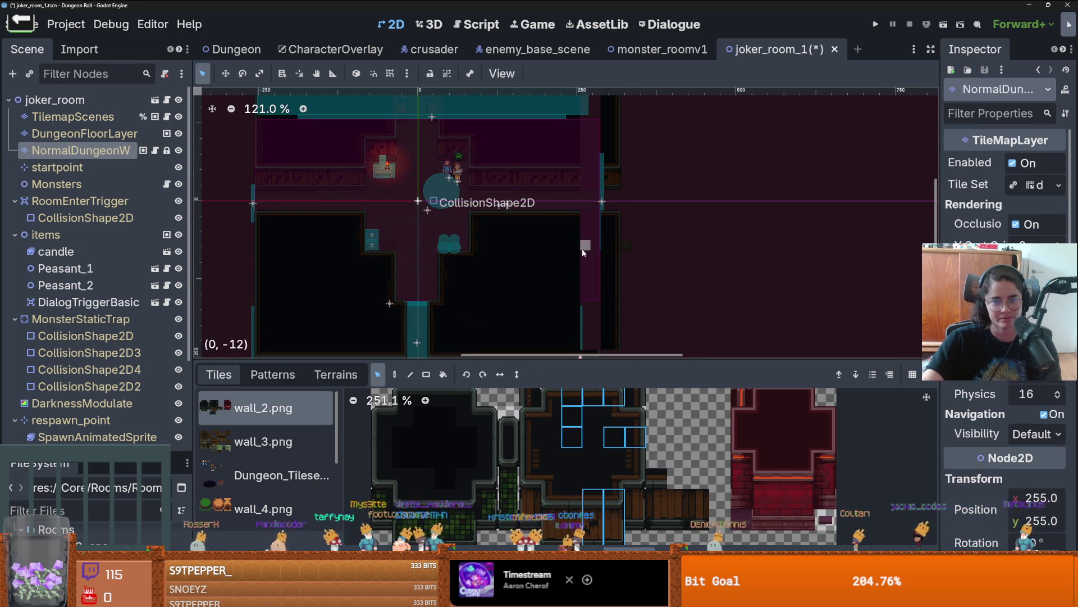
{"action": "scroll", "coordinate": [445, 226], "scroll_direction": "down", "scroll_amount": 1}
{"action": "scroll", "coordinate": [446, 226], "scroll_direction": "down", "scroll_amount": 1}
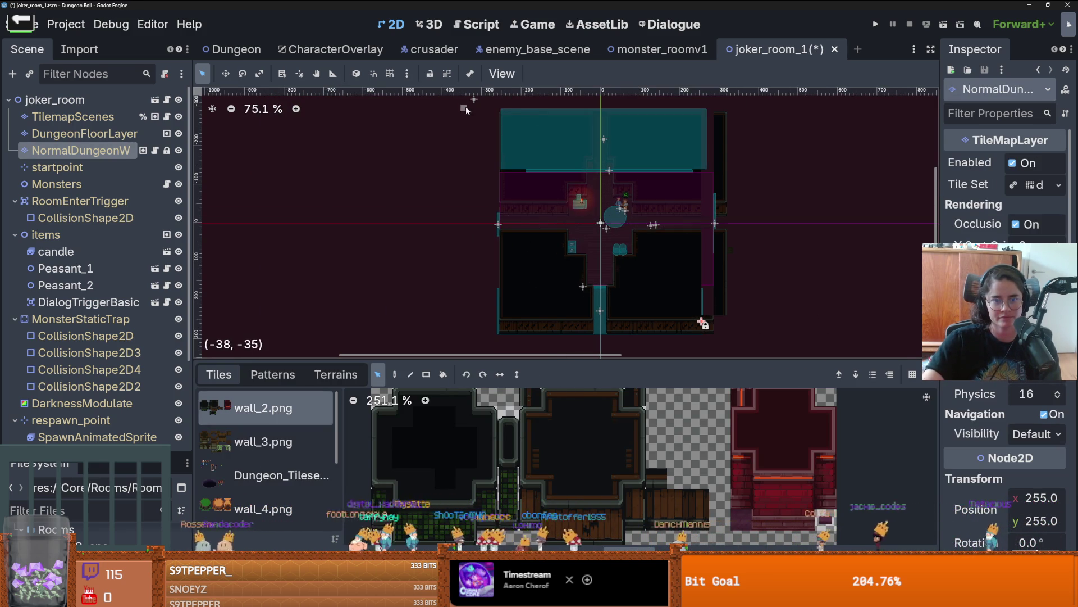
{"action": "left_click_drag", "start_coordinate": [467, 106], "coordinate": [546, 334]}
{"action": "left_click", "coordinate": [480, 208]}
{"action": "left_click_drag", "start_coordinate": [490, 111], "coordinate": [517, 345]}
{"action": "left_click_drag", "start_coordinate": [508, 287], "coordinate": [486, 285]}
{"action": "scroll", "coordinate": [486, 285], "scroll_direction": "up", "scroll_amount": 1}
{"action": "left_click_drag", "start_coordinate": [521, 205], "coordinate": [535, 331]}
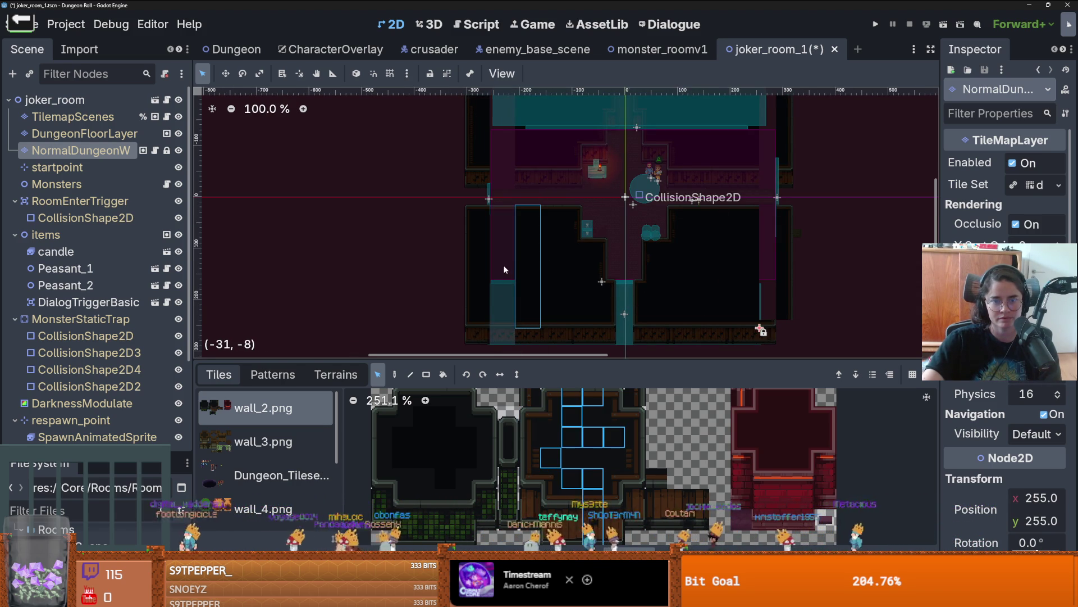
- Paint a wall tile into the gap at the bottom wall's end and save the scene
{"action": "scroll", "coordinate": [512, 341], "scroll_direction": "up", "scroll_amount": 4}
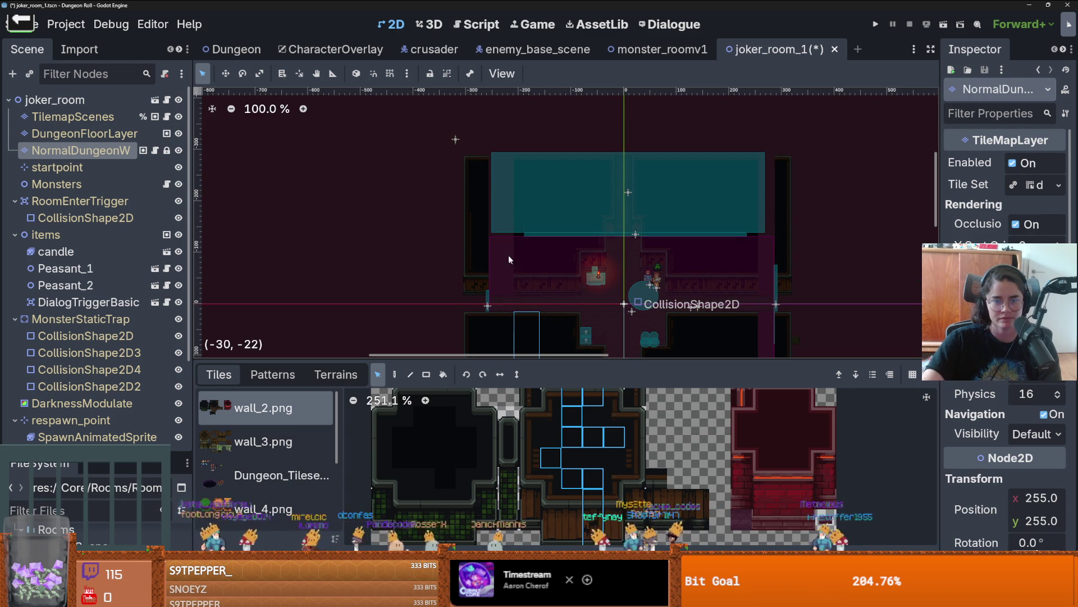
{"action": "scroll", "coordinate": [502, 219], "scroll_direction": "down", "scroll_amount": 2}
{"action": "scroll", "coordinate": [503, 219], "scroll_direction": "right", "scroll_amount": 3}
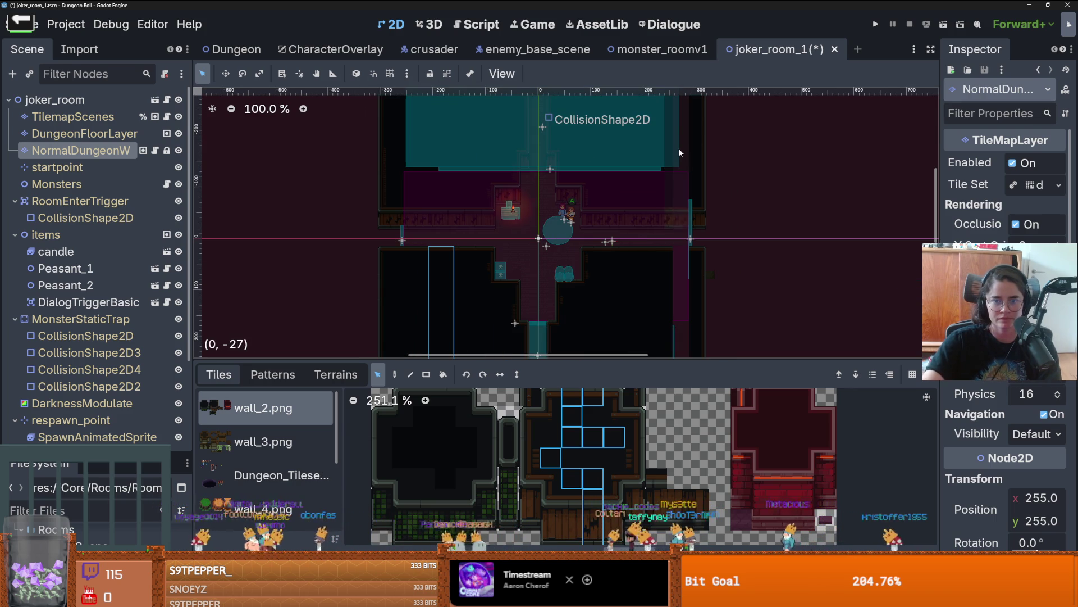
{"action": "scroll", "coordinate": [679, 157], "scroll_direction": "down", "scroll_amount": 3}
{"action": "scroll", "coordinate": [679, 156], "scroll_direction": "right", "scroll_amount": 1}
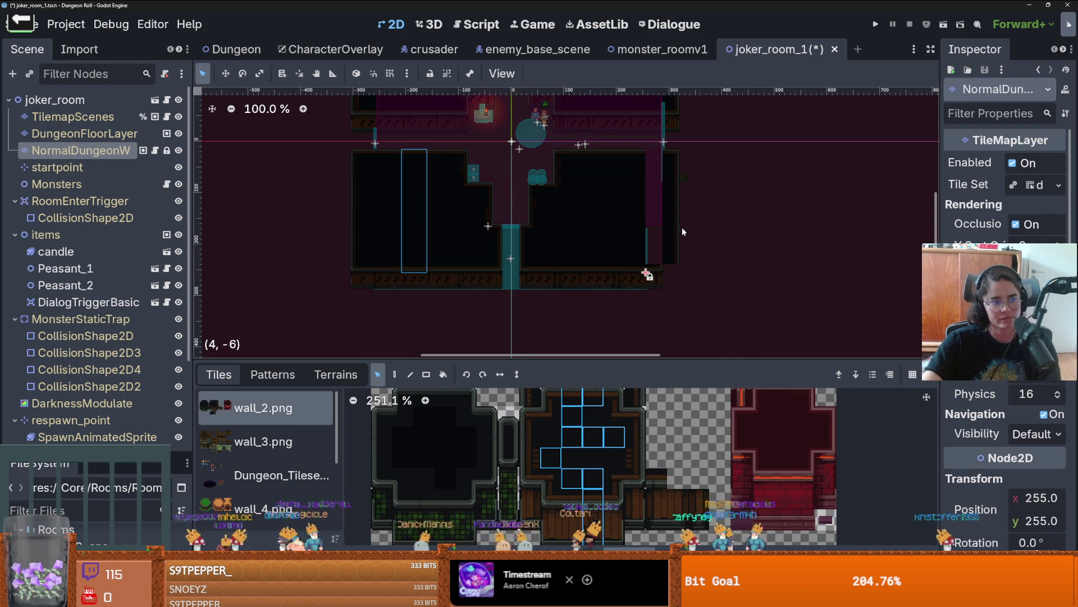
{"action": "scroll", "coordinate": [683, 240], "scroll_direction": "down", "scroll_amount": 2}
{"action": "scroll", "coordinate": [684, 240], "scroll_direction": "right", "scroll_amount": 2}
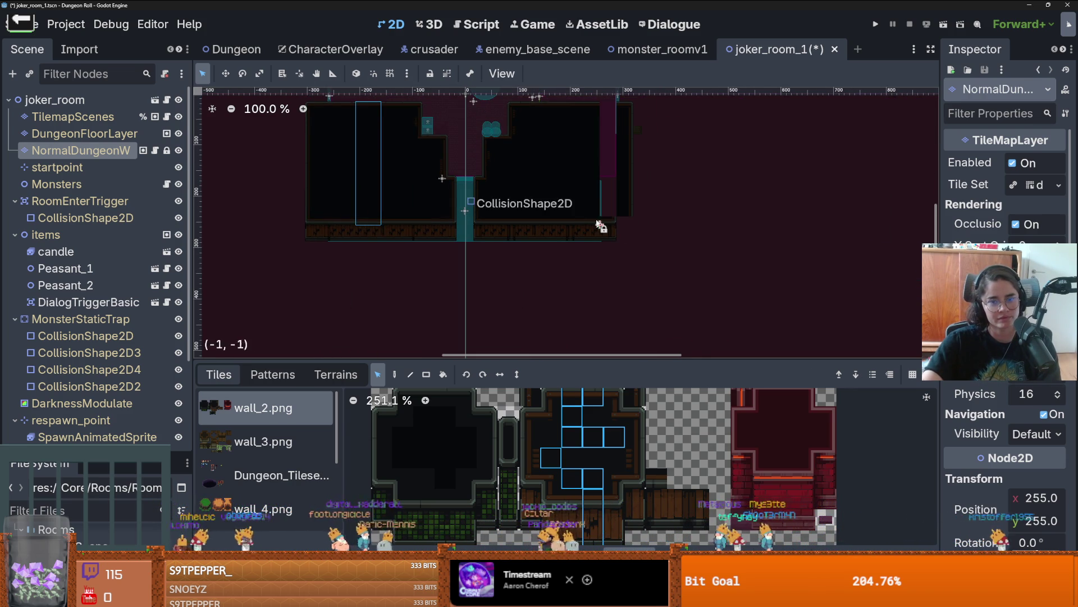
{"action": "scroll", "coordinate": [609, 219], "scroll_direction": "up", "scroll_amount": 3}
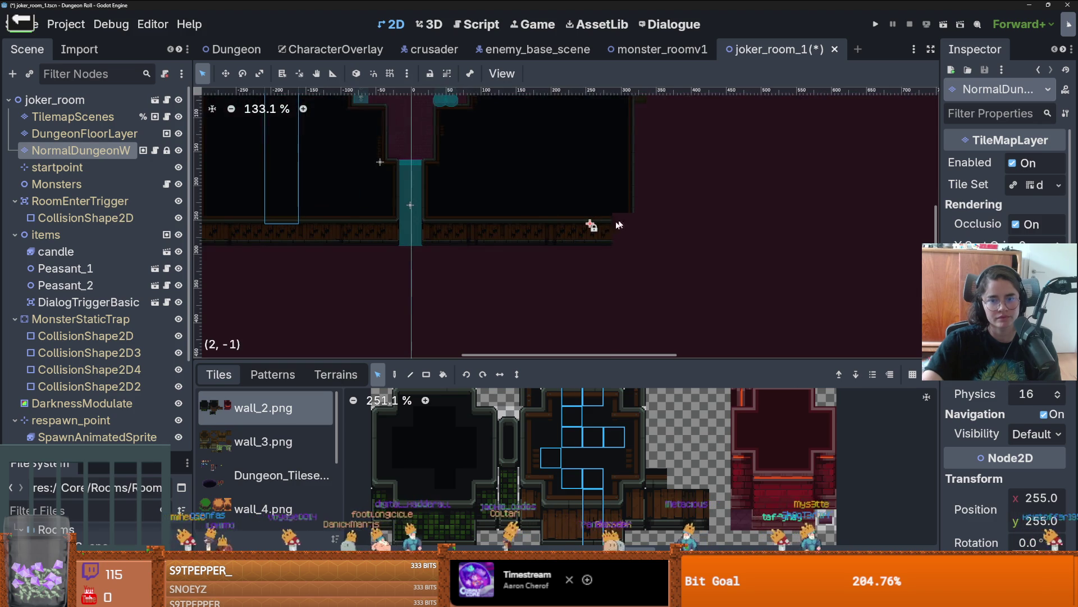
{"action": "left_click", "coordinate": [615, 511]}
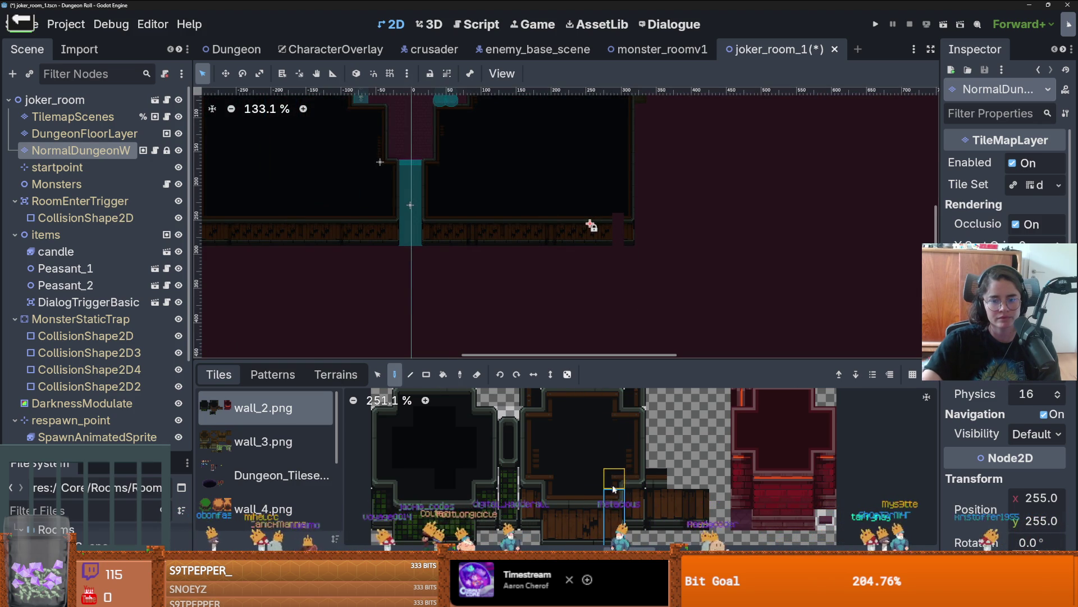
{"action": "left_click", "coordinate": [614, 222]}
{"action": "scroll", "coordinate": [612, 236], "scroll_direction": "down", "scroll_amount": 3}
{"action": "key", "text": "ctrl+s"}
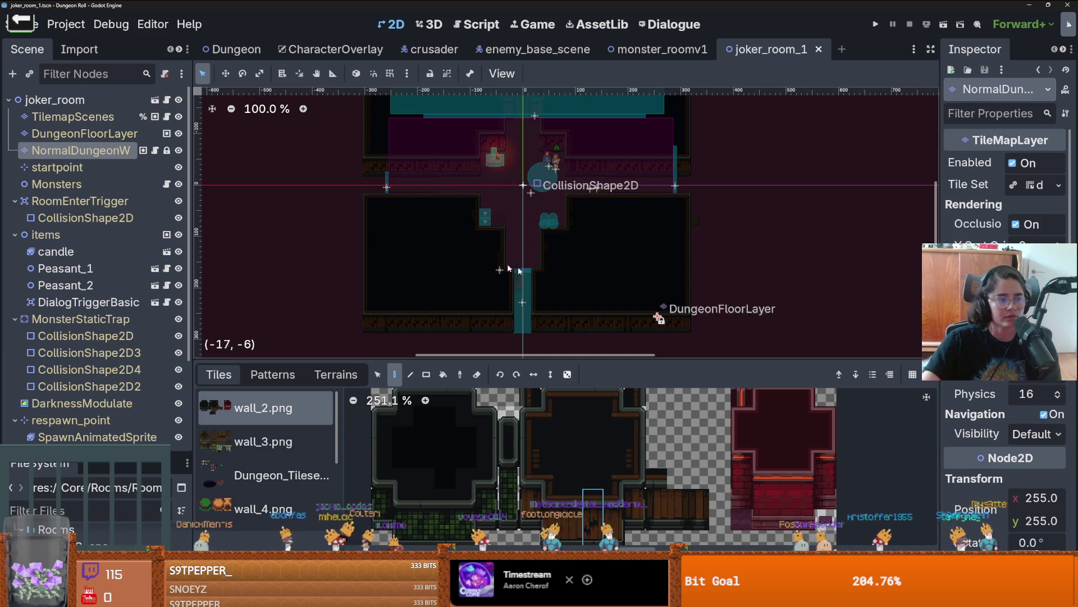
- Bring the room's upper part into view and inspect the startpoint node's properties
{"action": "scroll", "coordinate": [403, 221], "scroll_direction": "up", "scroll_amount": 4}
{"action": "left_click_drag", "start_coordinate": [424, 166], "coordinate": [408, 274]}
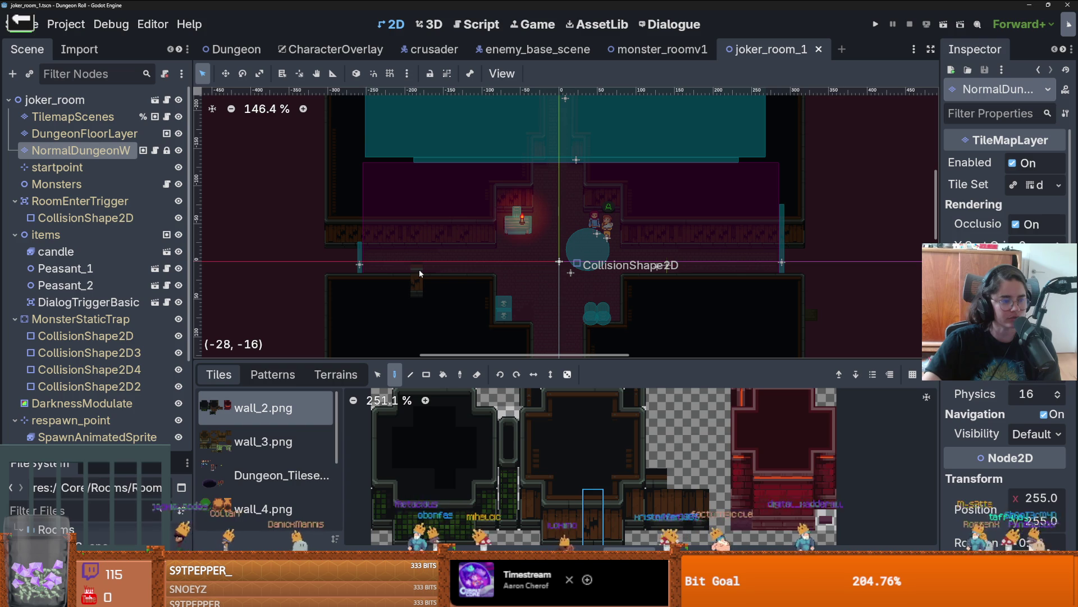
{"action": "scroll", "coordinate": [429, 270], "scroll_direction": "down", "scroll_amount": 1}
{"action": "scroll", "coordinate": [505, 234], "scroll_direction": "up", "scroll_amount": 1}
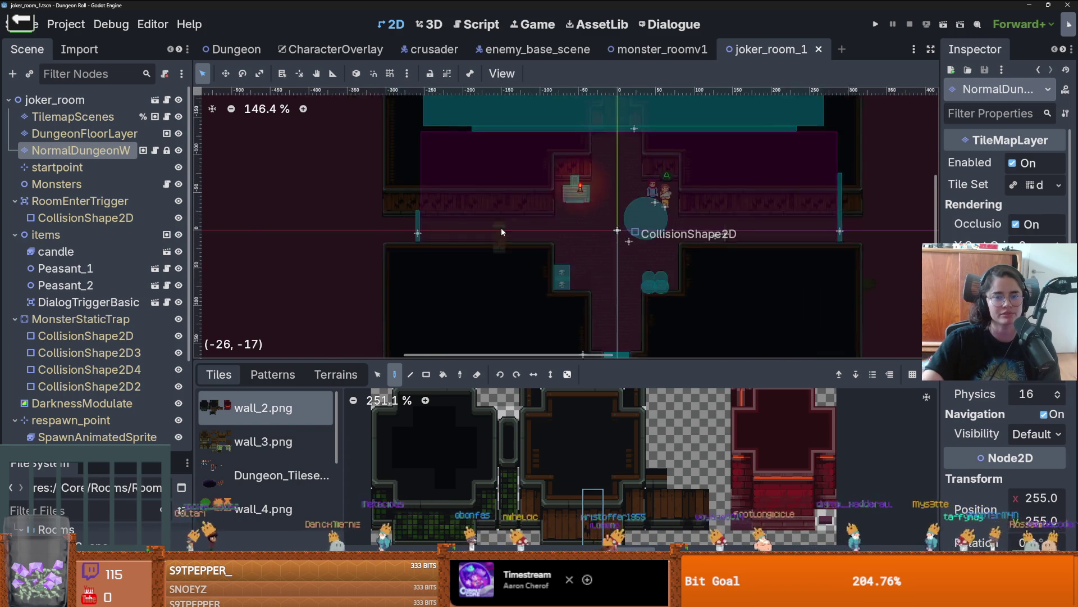
{"action": "scroll", "coordinate": [521, 260], "scroll_direction": "down", "scroll_amount": 2}
{"action": "scroll", "coordinate": [521, 260], "scroll_direction": "up", "scroll_amount": 3}
{"action": "left_click", "coordinate": [84, 168]}
{"action": "left_click", "coordinate": [84, 167]}
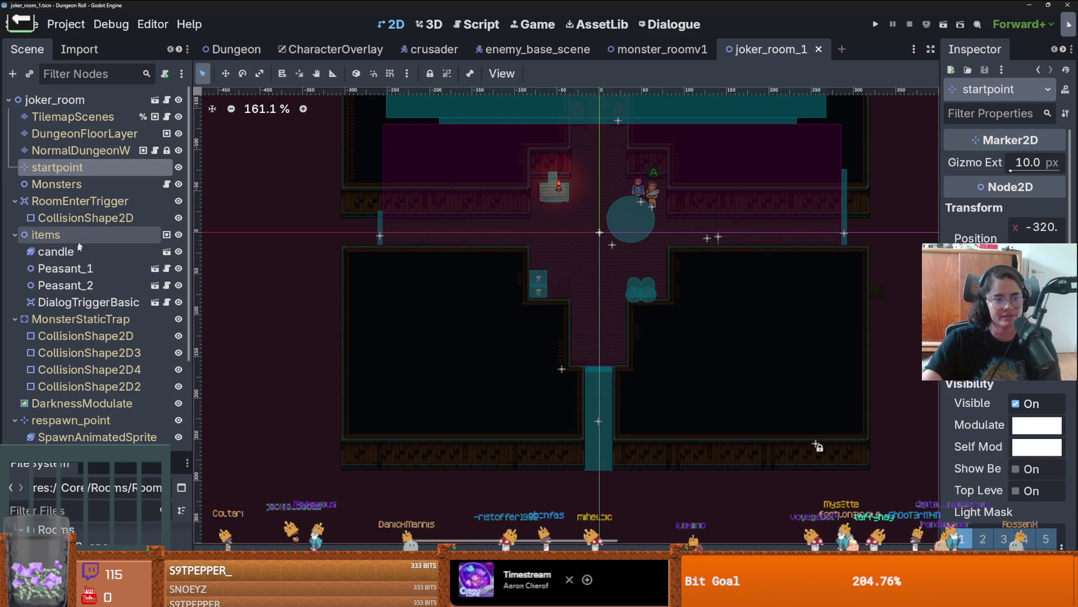
- Nudge RoomEnterTrigger's collision rectangle slightly inside the room and save the scene
{"action": "left_click", "coordinate": [81, 219]}
{"action": "scroll", "coordinate": [358, 246], "scroll_direction": "up", "scroll_amount": 3}
{"action": "left_click_drag", "start_coordinate": [357, 245], "coordinate": [343, 243]}
{"action": "scroll", "coordinate": [429, 255], "scroll_direction": "down", "scroll_amount": 4}
{"action": "key", "text": "ctrl+s"}
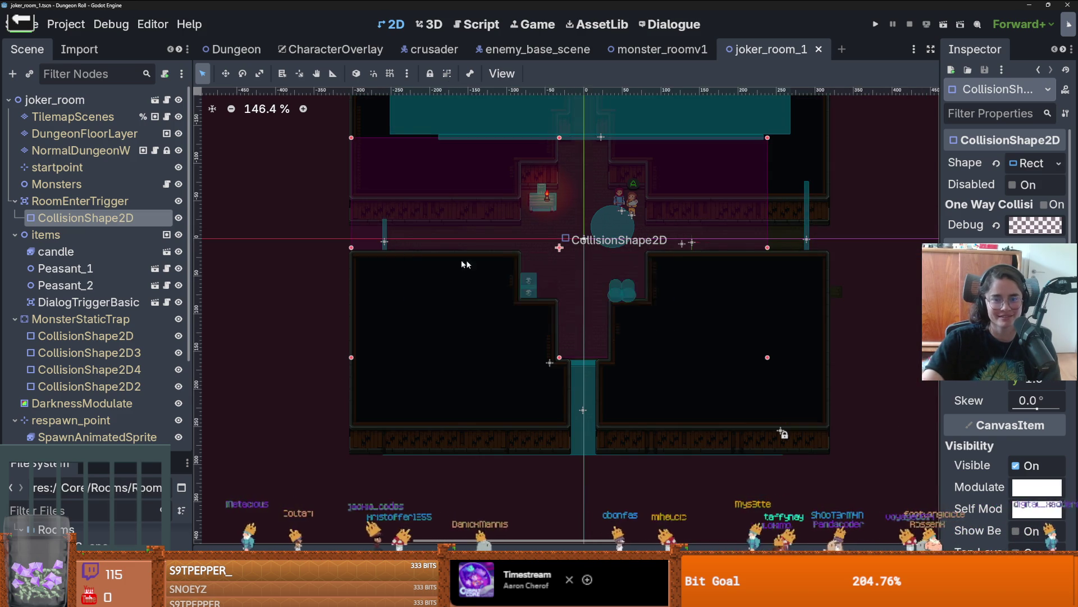
{"action": "scroll", "coordinate": [562, 337], "scroll_direction": "down", "scroll_amount": 6}
{"action": "scroll", "coordinate": [654, 250], "scroll_direction": "up", "scroll_amount": 8}
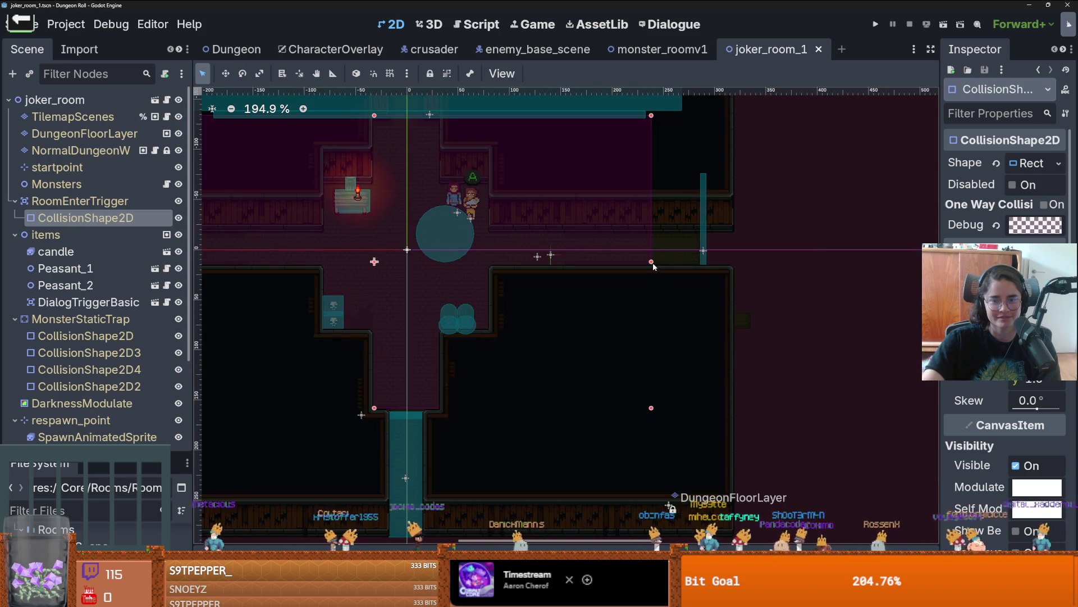
{"action": "scroll", "coordinate": [703, 264], "scroll_direction": "up", "scroll_amount": 2}
{"action": "key", "text": "ctrl+s"}
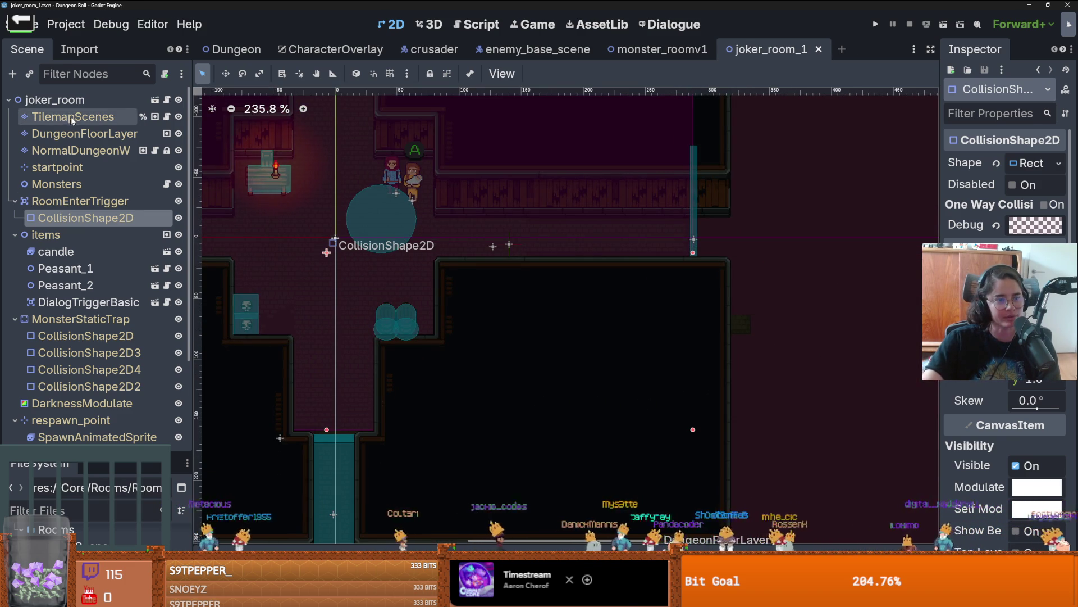
- Select DungeonFloorLayer, show its terrain sets, and save the scene
{"action": "left_click", "coordinate": [84, 133]}
{"action": "left_click", "coordinate": [336, 375]}
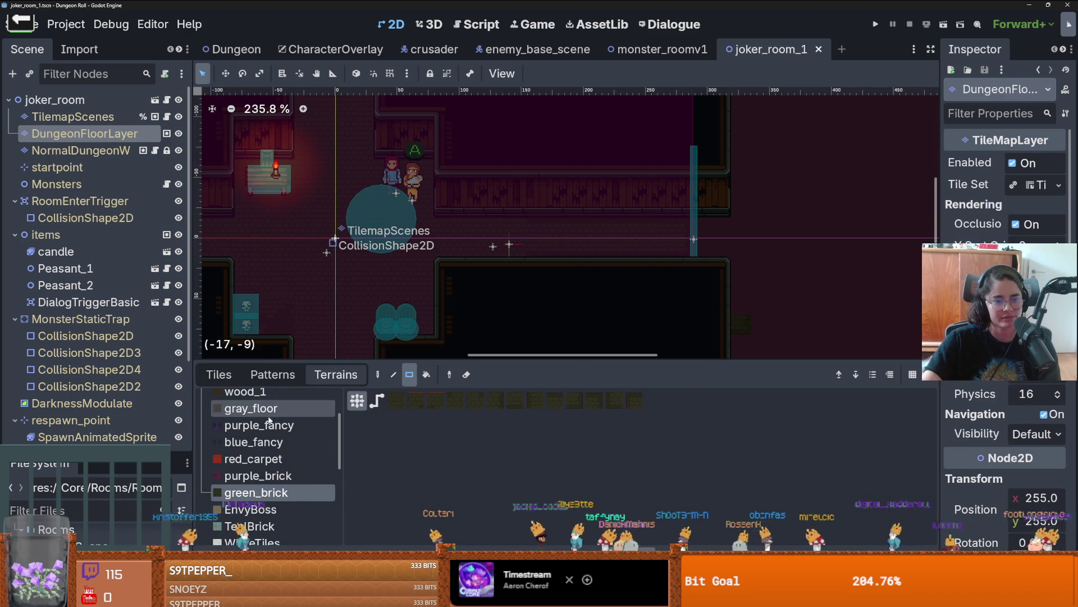
{"action": "scroll", "coordinate": [269, 439], "scroll_direction": "down", "scroll_amount": 1}
{"action": "scroll", "coordinate": [661, 241], "scroll_direction": "down", "scroll_amount": 2}
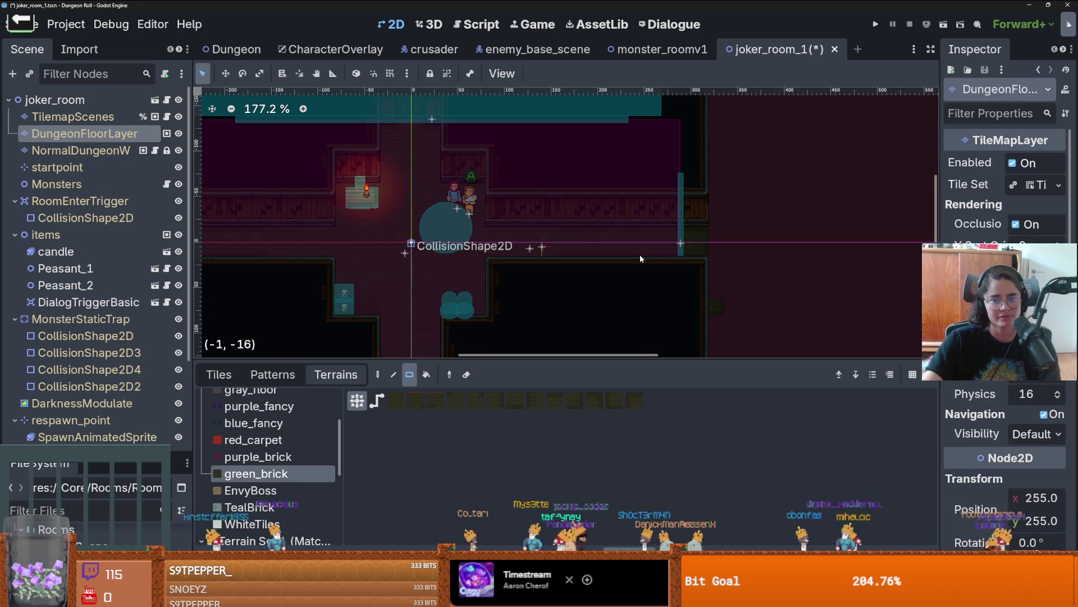
{"action": "key", "text": "ctrl+s"}
{"action": "scroll", "coordinate": [393, 240], "scroll_direction": "up", "scroll_amount": 3}
{"action": "scroll", "coordinate": [393, 240], "scroll_direction": "down", "scroll_amount": 1}
{"action": "scroll", "coordinate": [393, 241], "scroll_direction": "down", "scroll_amount": 3}
{"action": "key", "text": "ctrl+s"}
- Check the joker_room root and trigger collision shape, then reselect DungeonFloorLayer for terrain painting
{"action": "left_click", "coordinate": [54, 100]}
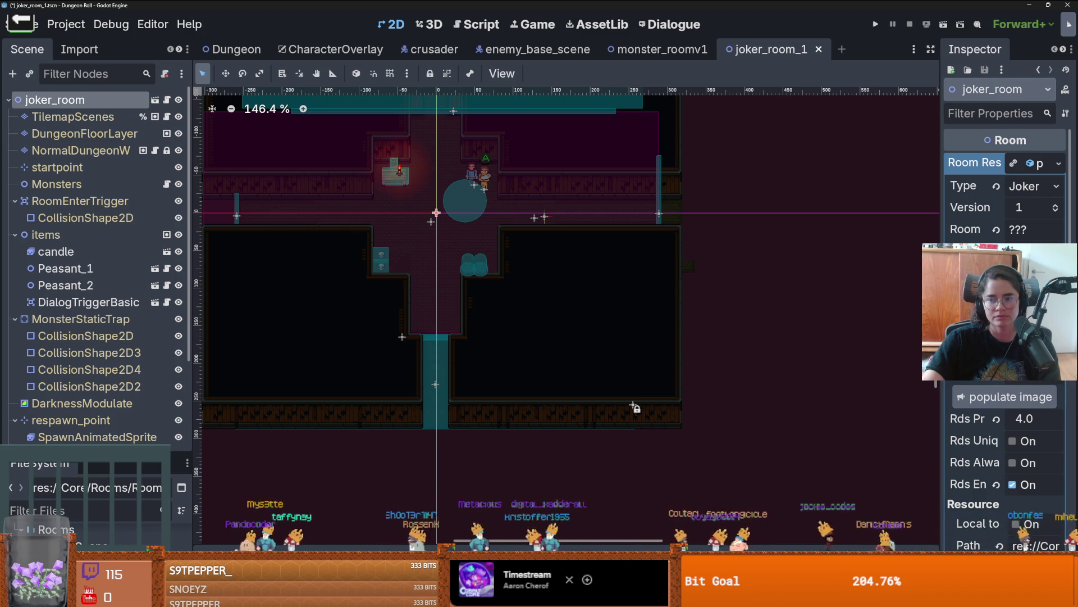
{"action": "scroll", "coordinate": [463, 311], "scroll_direction": "up", "scroll_amount": 3}
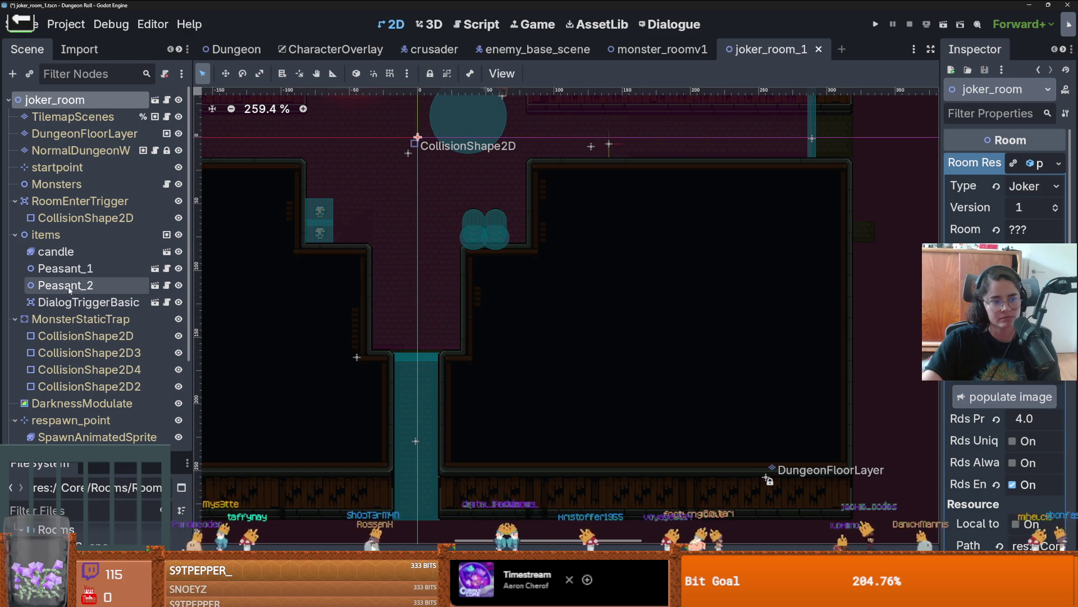
{"action": "left_click", "coordinate": [34, 218]}
{"action": "left_click", "coordinate": [413, 349]}
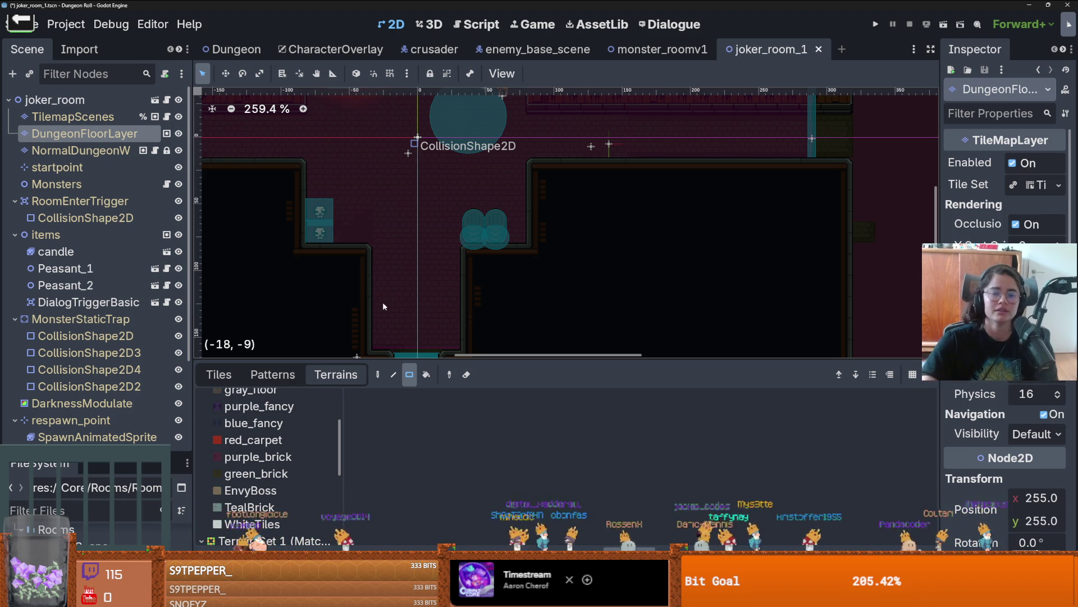
- Move the RoomEnterTrigger rectangle up about 60 pixels, save, and shrink it from the bottom
{"action": "scroll", "coordinate": [382, 309], "scroll_direction": "down", "scroll_amount": 3}
{"action": "scroll", "coordinate": [419, 264], "scroll_direction": "up", "scroll_amount": 2}
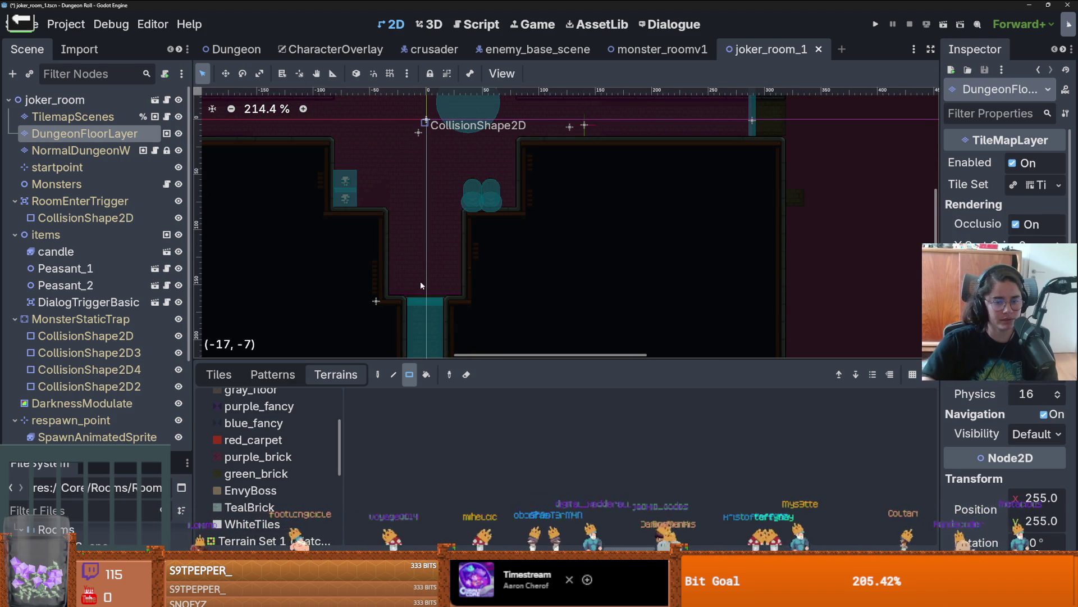
{"action": "scroll", "coordinate": [79, 297], "scroll_direction": "down", "scroll_amount": 3}
{"action": "scroll", "coordinate": [77, 302], "scroll_direction": "up", "scroll_amount": 3}
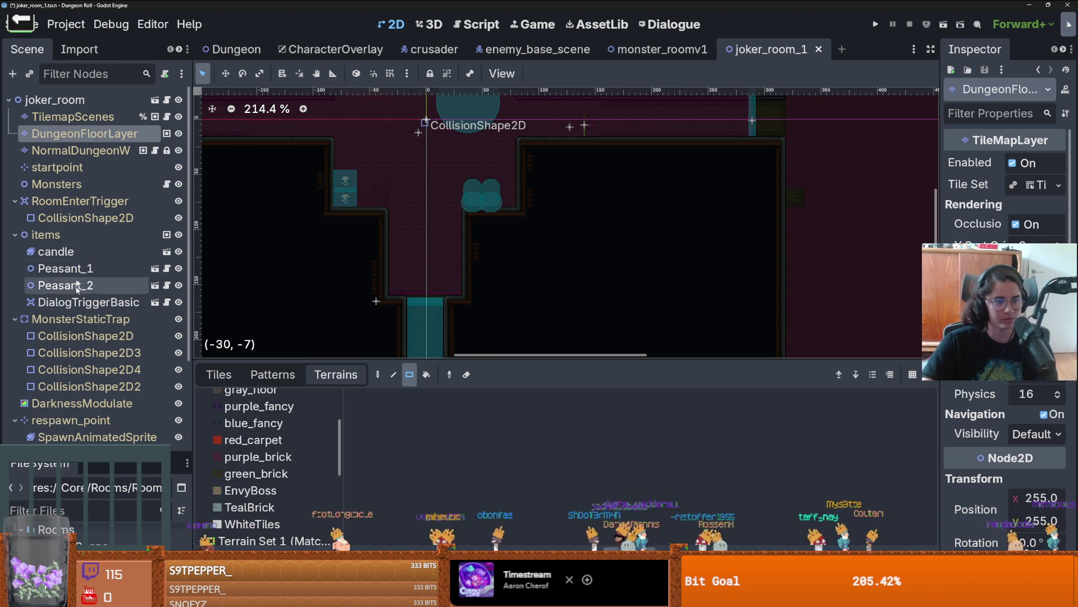
{"action": "left_click", "coordinate": [84, 218]}
{"action": "left_click_drag", "start_coordinate": [424, 293], "coordinate": [432, 223]}
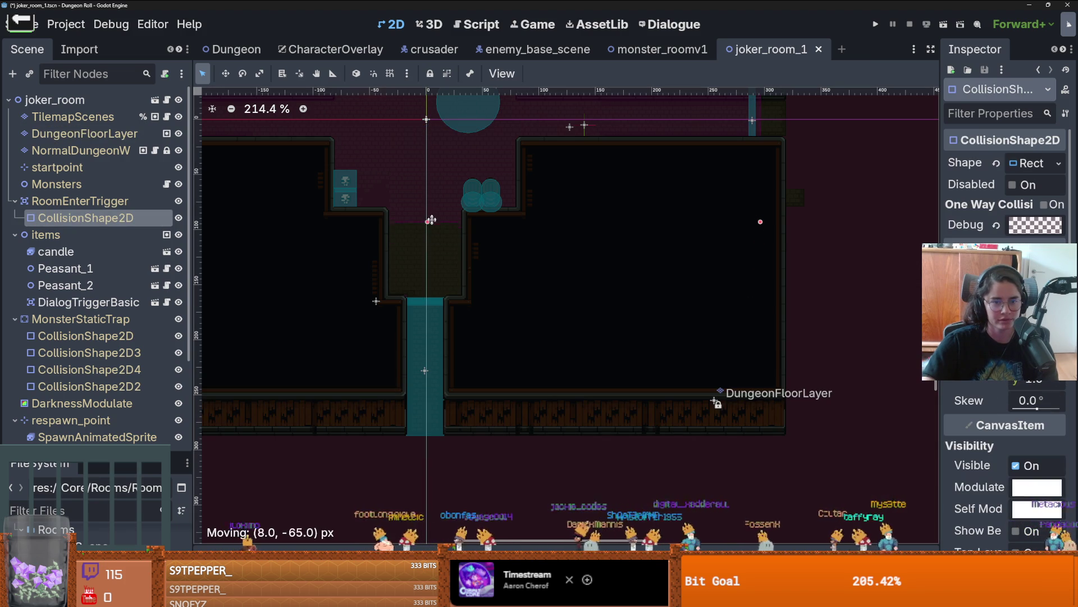
{"action": "key", "text": "ctrl+s"}
{"action": "scroll", "coordinate": [431, 220], "scroll_direction": "down", "scroll_amount": 5}
{"action": "scroll", "coordinate": [426, 244], "scroll_direction": "up", "scroll_amount": 3}
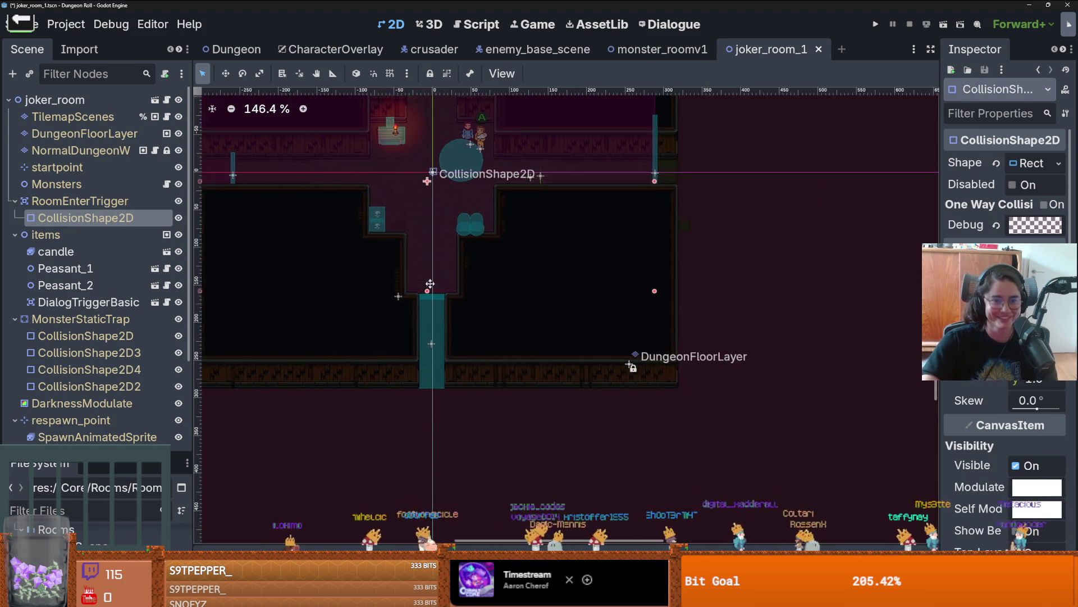
{"action": "left_click_drag", "start_coordinate": [432, 305], "coordinate": [436, 254]}
- Stretch the SouthHallway collision rectangle up the corridor and save the joker room scene
{"action": "left_click", "coordinate": [433, 310]}
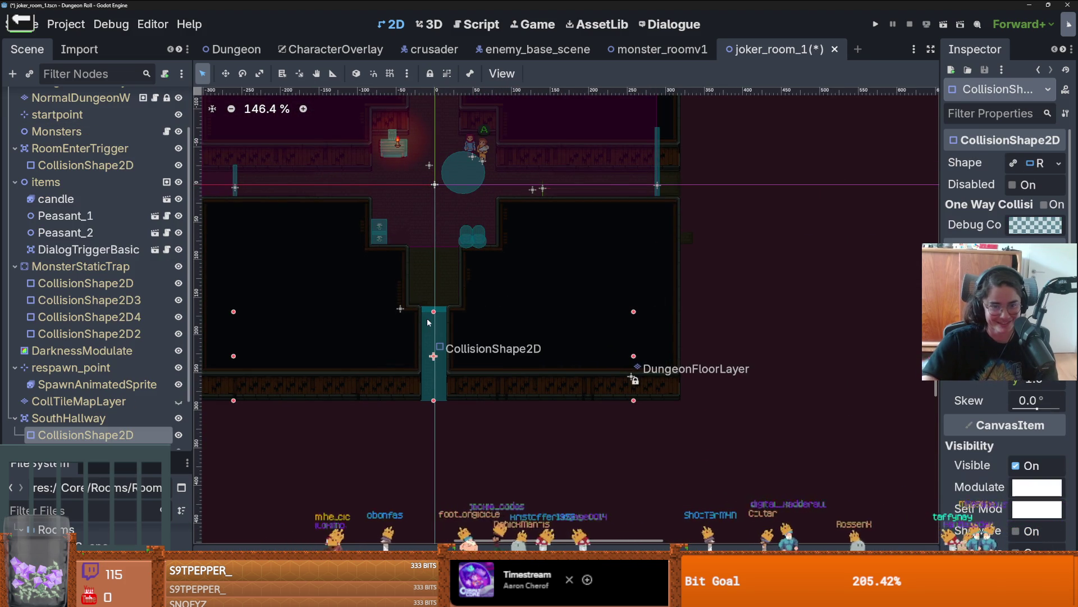
{"action": "left_click_drag", "start_coordinate": [433, 306], "coordinate": [444, 251]}
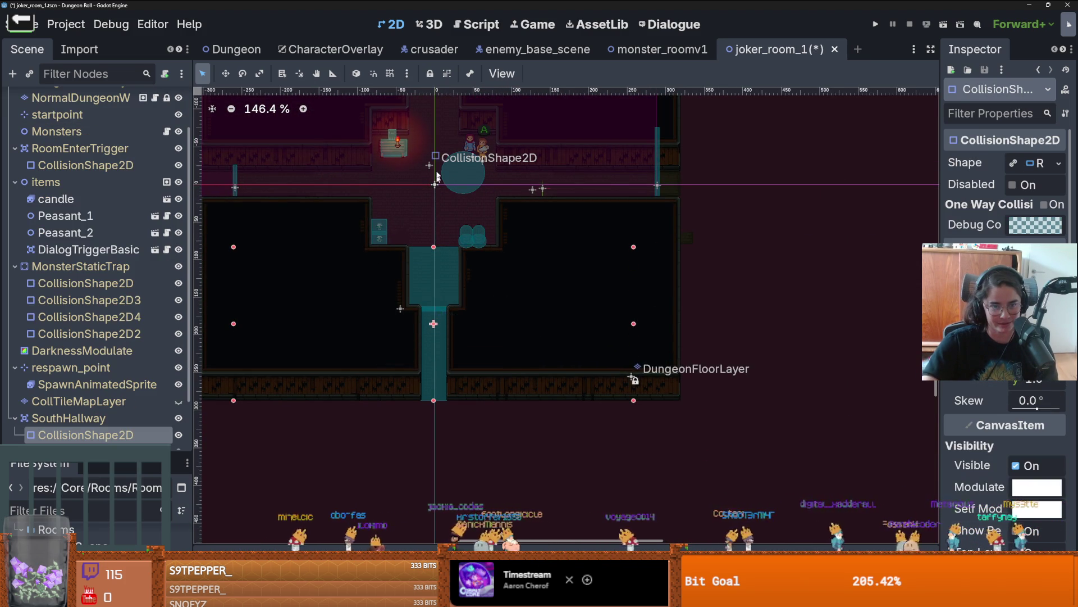
{"action": "key", "text": "ctrl+s"}
{"action": "scroll", "coordinate": [430, 247], "scroll_direction": "down", "scroll_amount": 1}
{"action": "scroll", "coordinate": [430, 247], "scroll_direction": "up", "scroll_amount": 2}
{"action": "scroll", "coordinate": [424, 281], "scroll_direction": "down", "scroll_amount": 1}
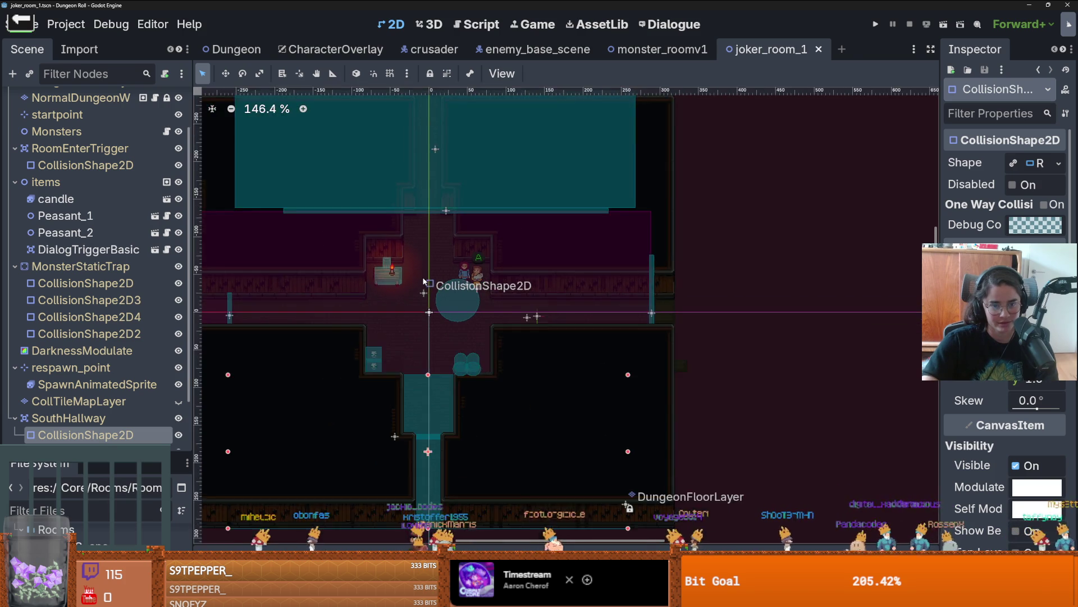
{"action": "scroll", "coordinate": [427, 259], "scroll_direction": "up", "scroll_amount": 2}
{"action": "left_click", "coordinate": [439, 102]}
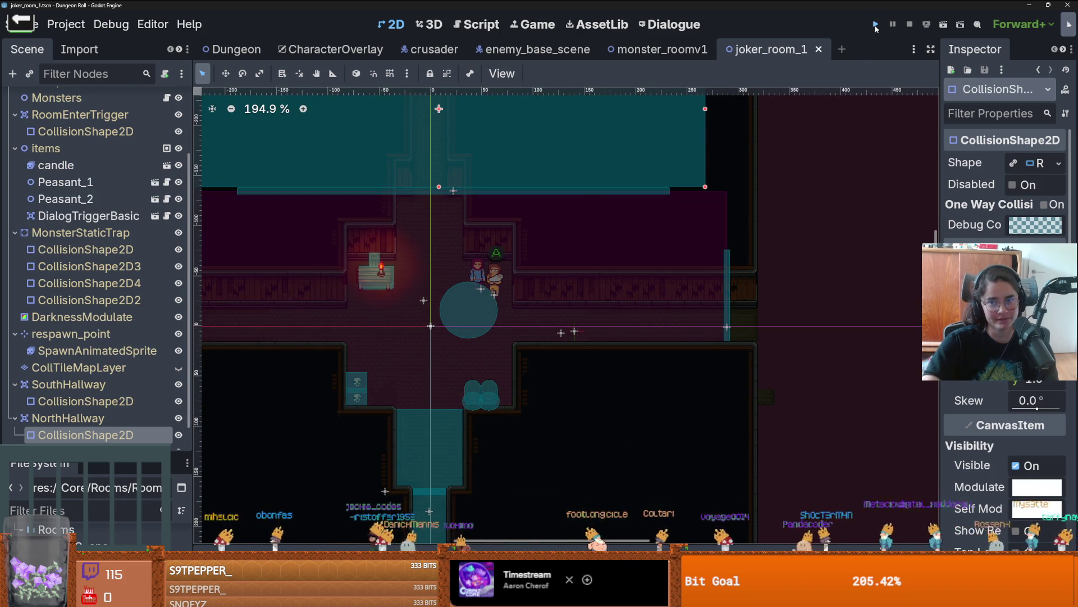
- Launch the game, use the door's debug room list, and load the joker room
{"action": "left_click", "coordinate": [875, 25]}
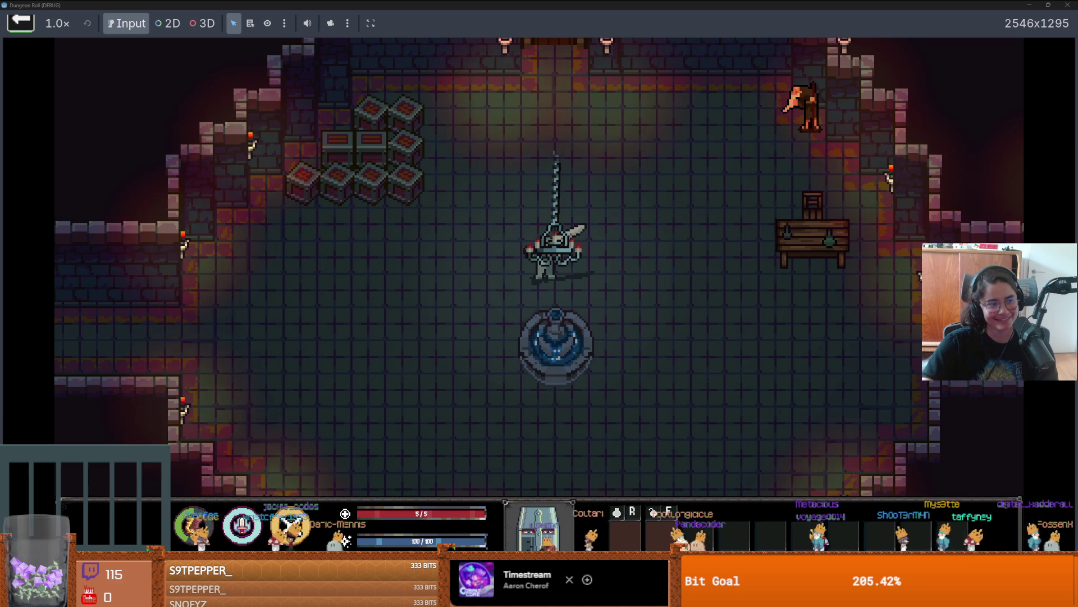
{"action": "key", "text": "w"}
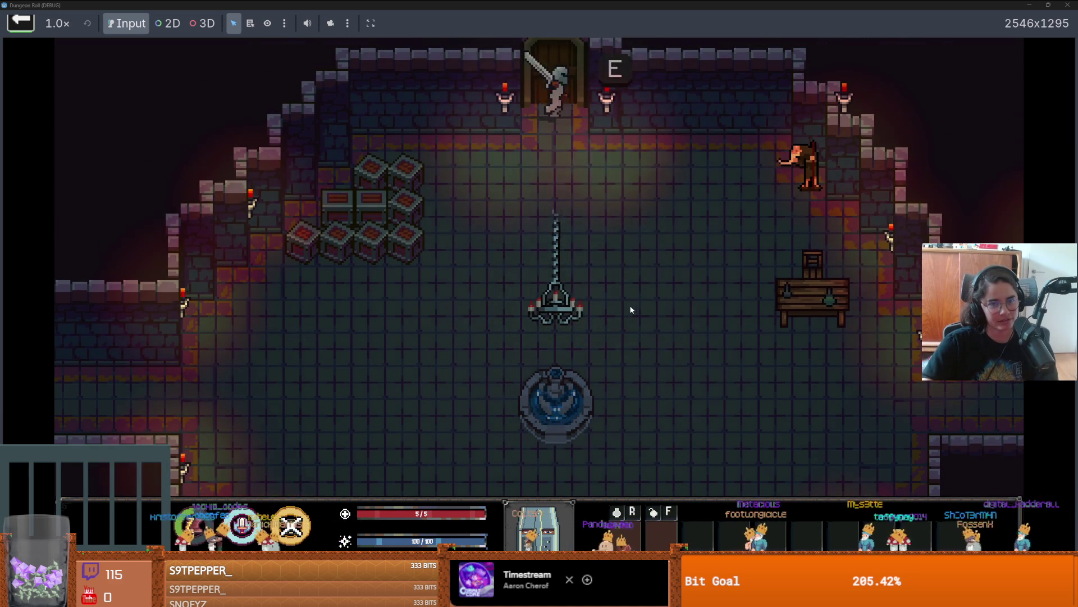
{"action": "key", "text": "e"}
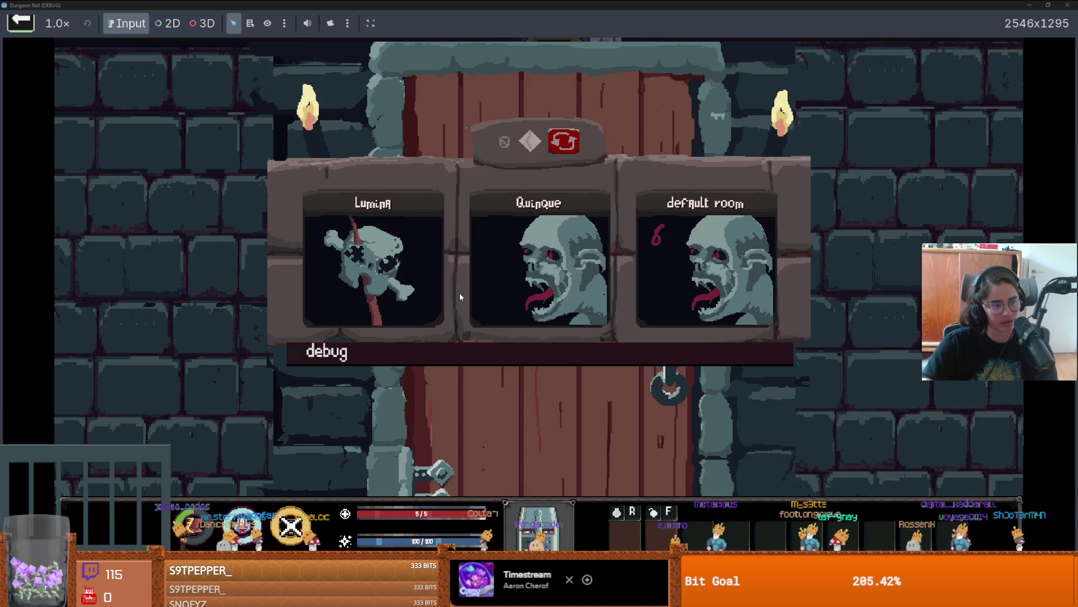
{"action": "left_click", "coordinate": [624, 357]}
{"action": "scroll", "coordinate": [502, 422], "scroll_direction": "down", "scroll_amount": 3}
{"action": "scroll", "coordinate": [451, 430], "scroll_direction": "down", "scroll_amount": 6}
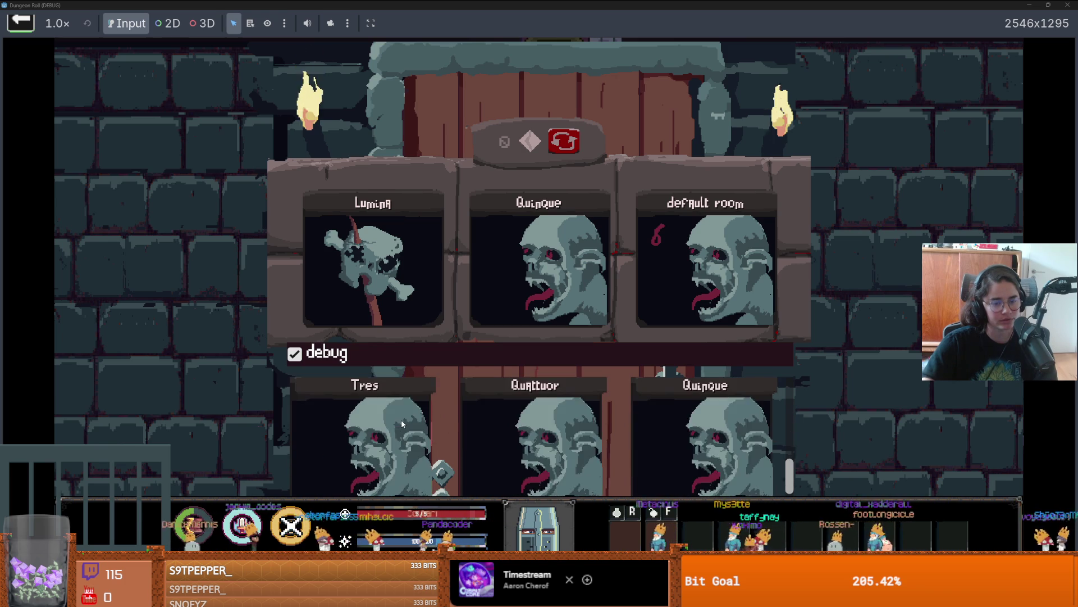
{"action": "left_click", "coordinate": [452, 431]}
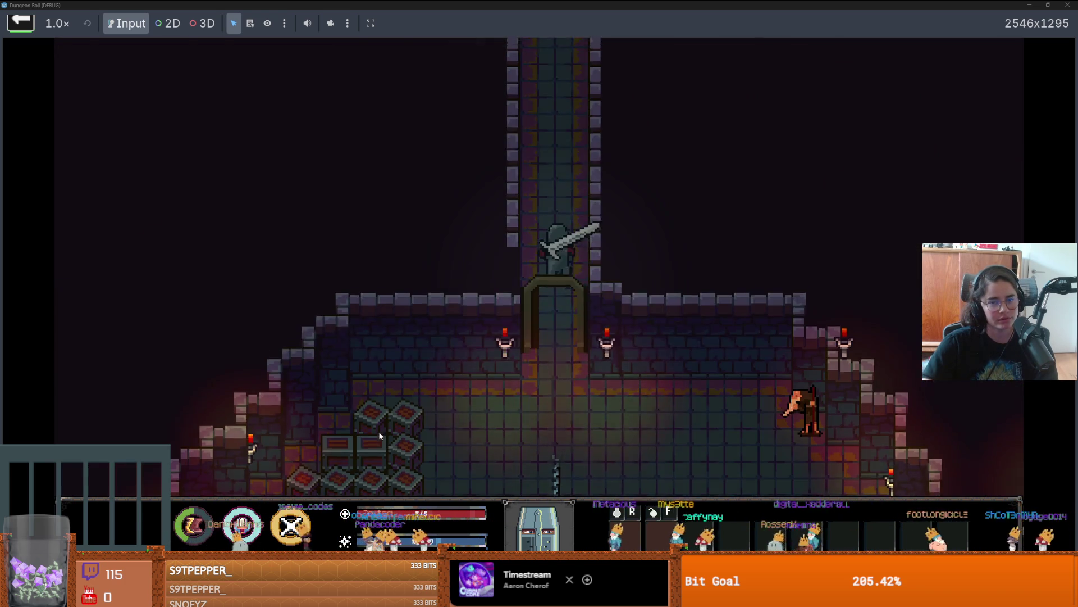
- Walk the knight through the crossroads and corridors to the locked north door, declining to unlock it
{"action": "key", "text": "w"}
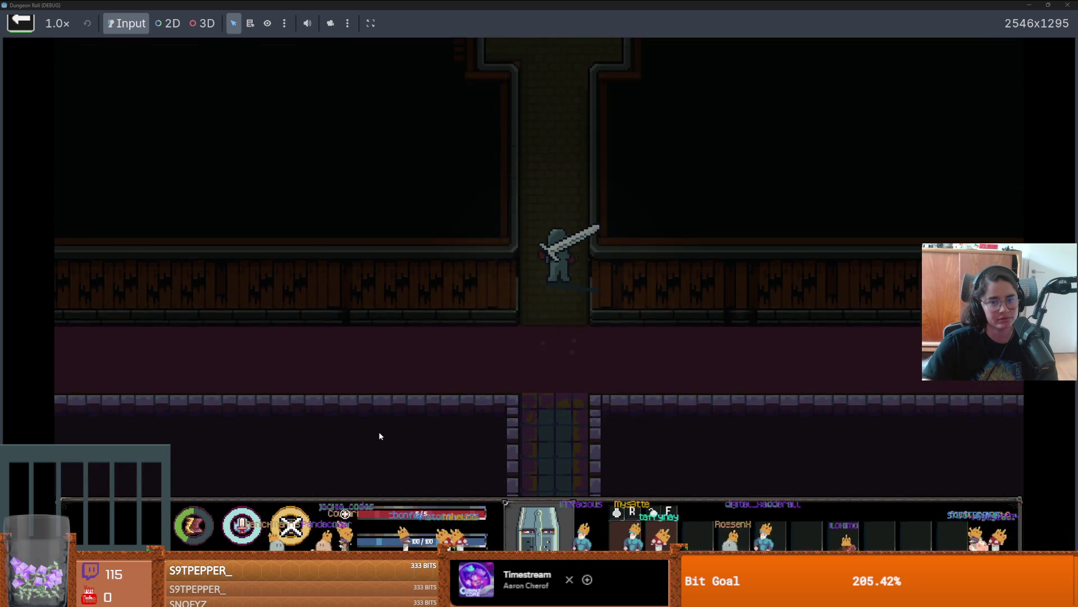
{"action": "key", "text": "w"}
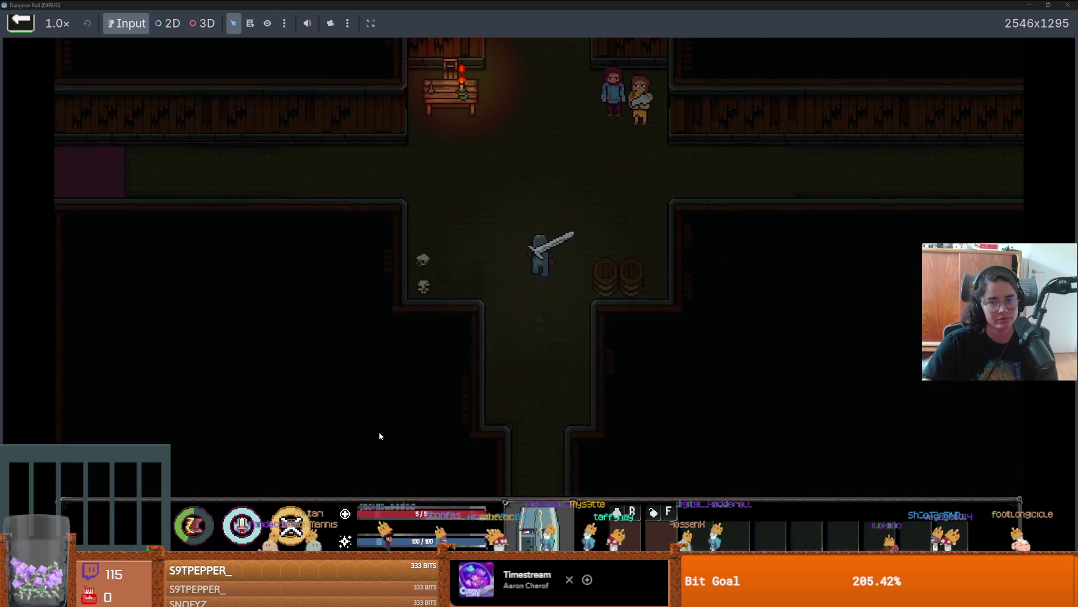
{"action": "key", "text": "s"}
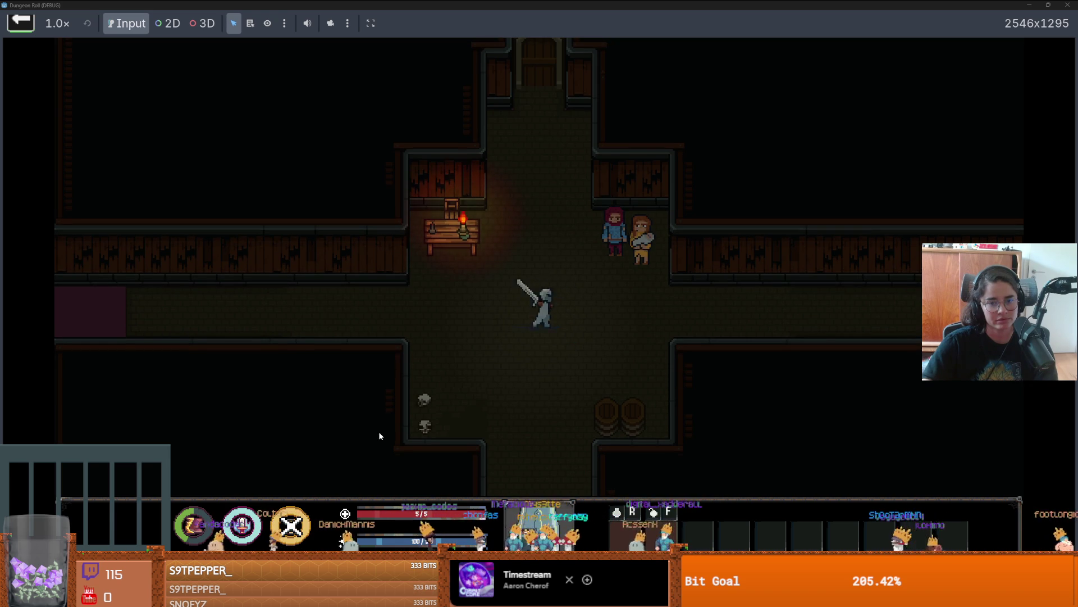
{"action": "key", "text": "w"}
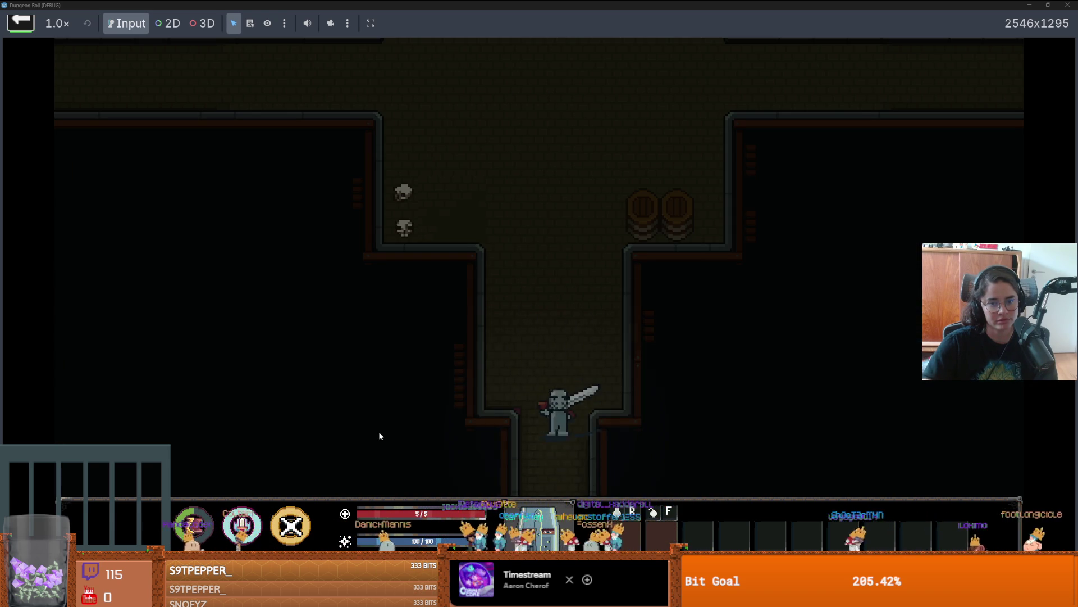
{"action": "key", "text": "w"}
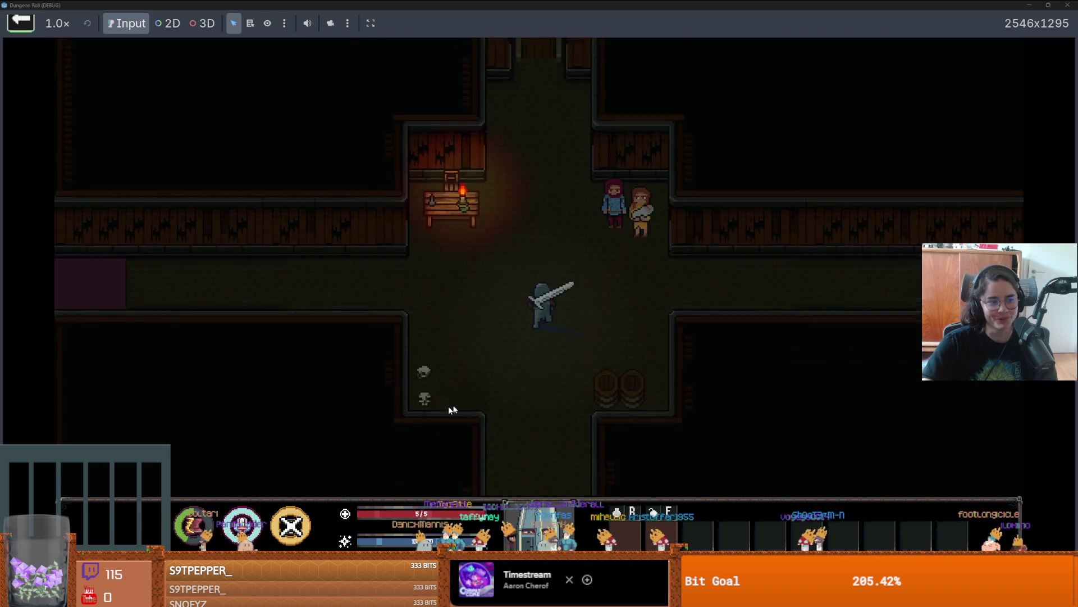
{"action": "key", "text": "w"}
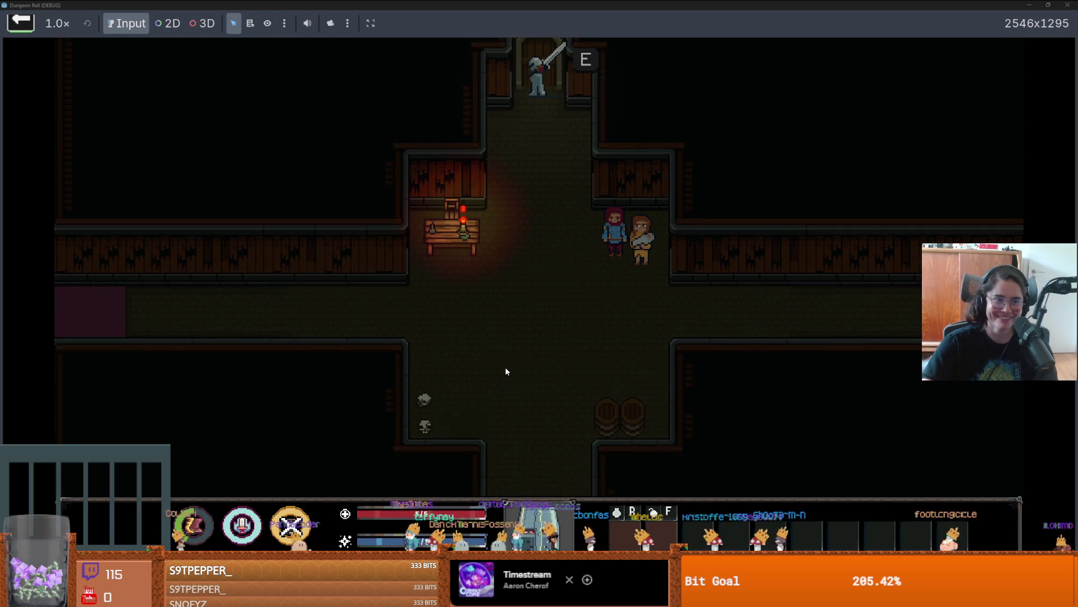
{"action": "key", "text": "e"}
{"action": "left_click", "coordinate": [621, 330]}
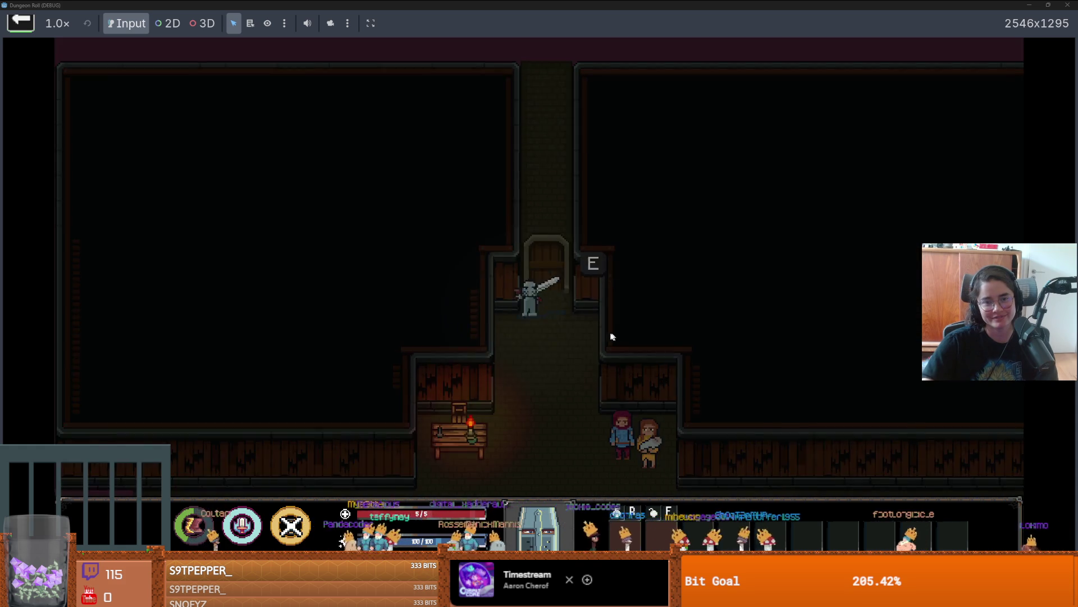
- Walk to the west doorway, dismiss character selection, test the east room, then stop the game
{"action": "key", "text": "s"}
{"action": "key", "text": "a"}
{"action": "key", "text": "a"}
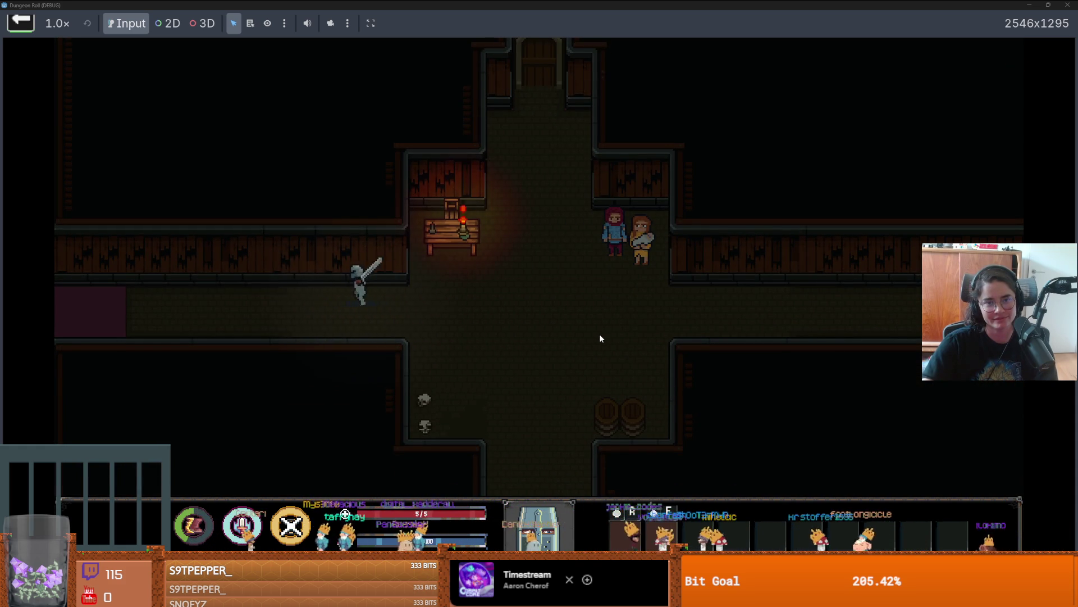
{"action": "key", "text": "a"}
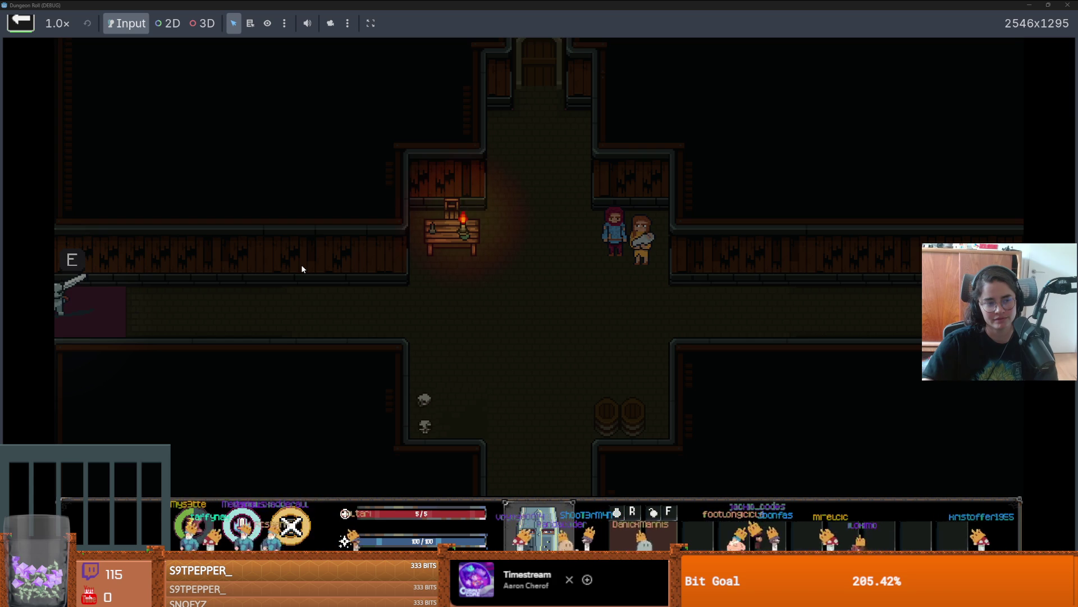
{"action": "key", "text": "e"}
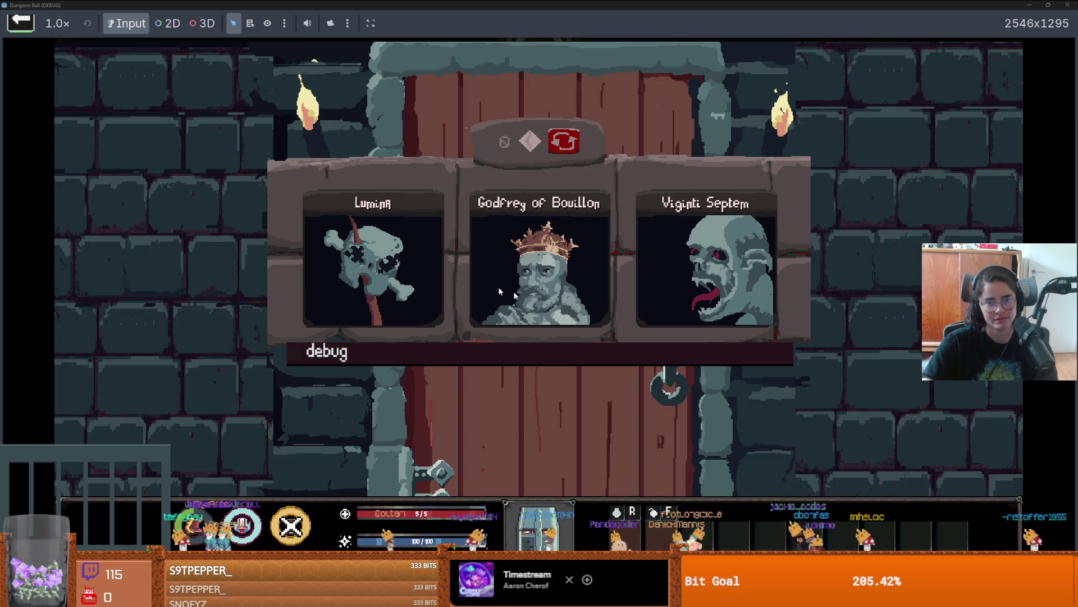
{"action": "left_click", "coordinate": [395, 277]}
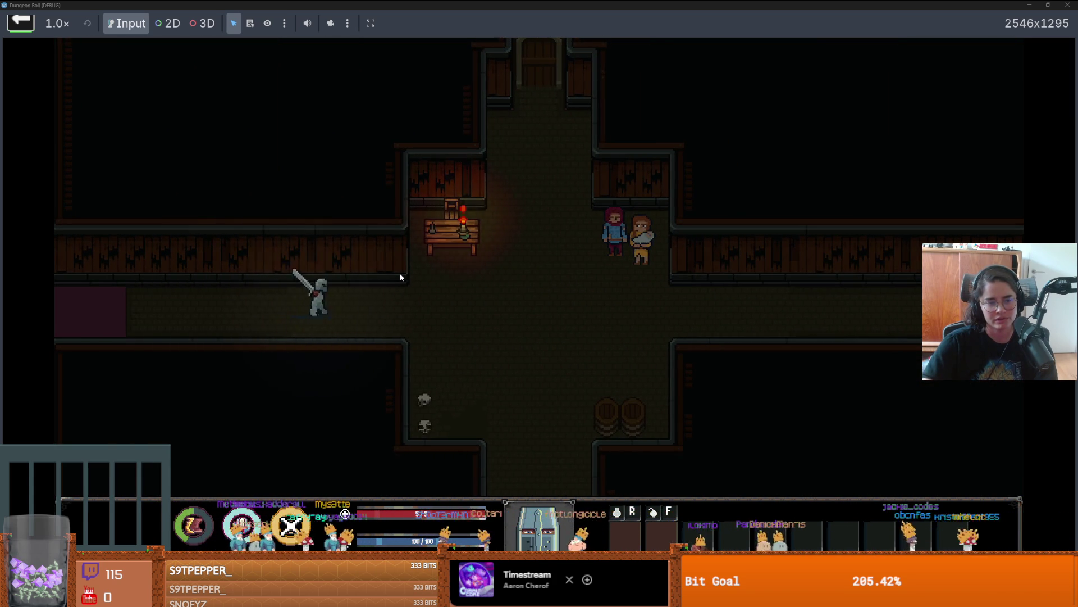
{"action": "key", "text": "d"}
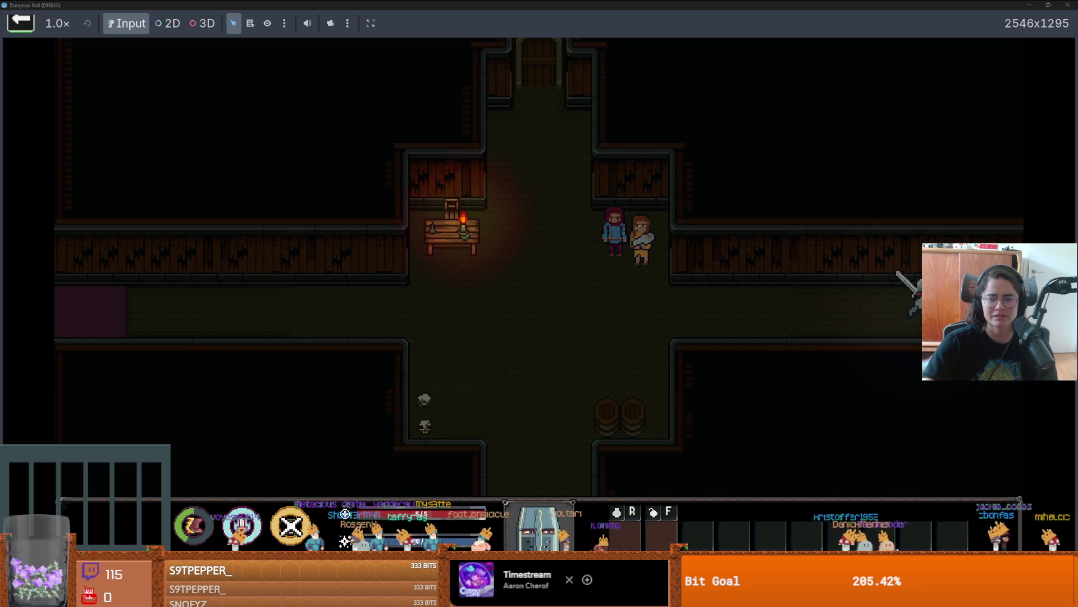
{"action": "key", "text": "a"}
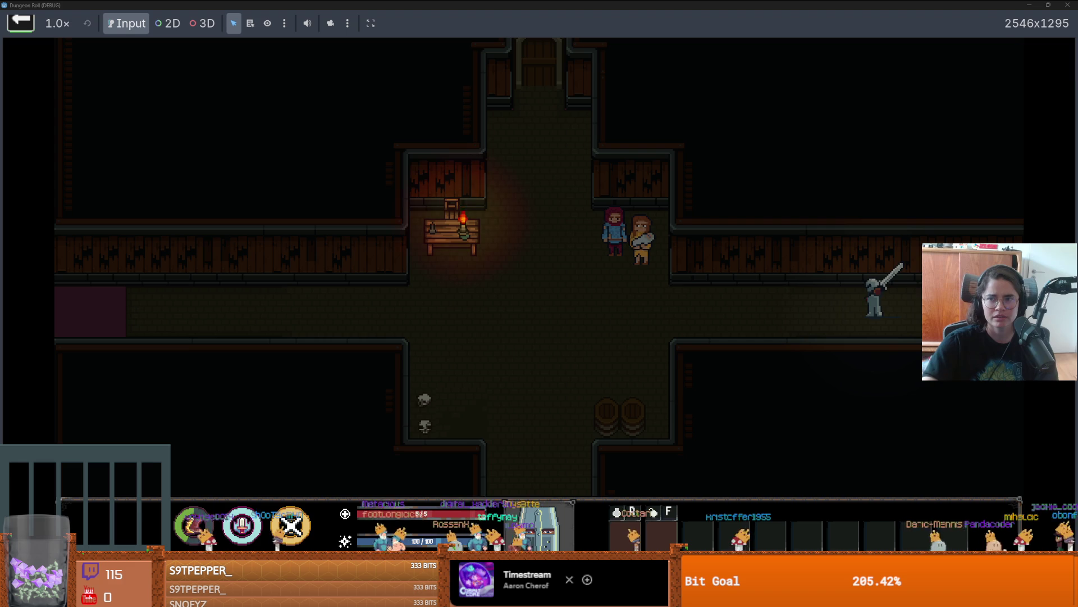
{"action": "left_click", "coordinate": [1067, 5]}
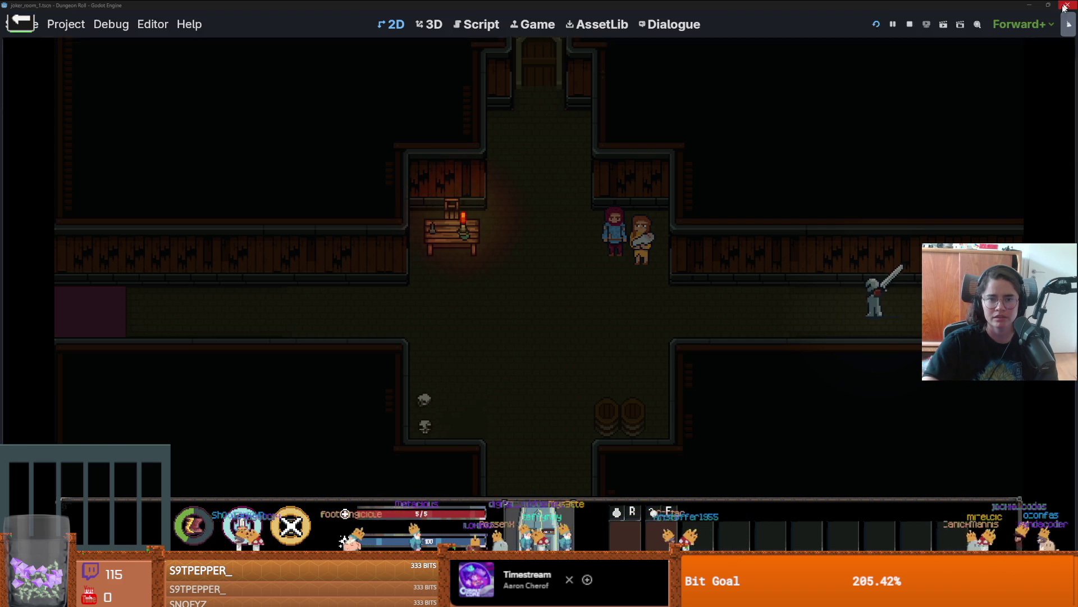
- Save the scene, check the trap's third collision shape, then select the joker_room root node
{"action": "key", "text": "ctrl+s"}
{"action": "scroll", "coordinate": [748, 321], "scroll_direction": "up", "scroll_amount": 6}
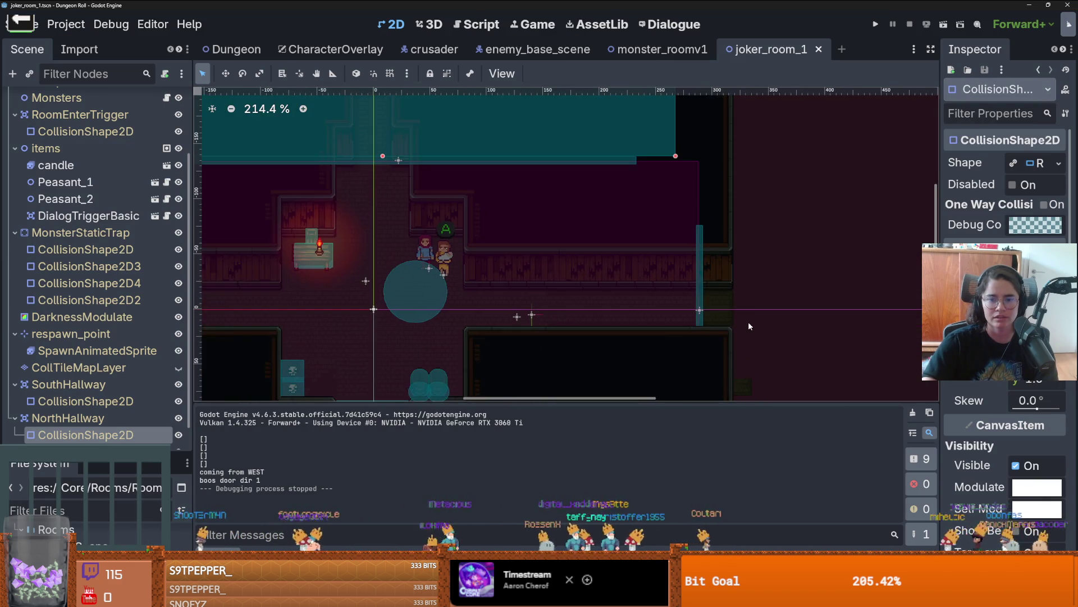
{"action": "left_click", "coordinate": [690, 300]}
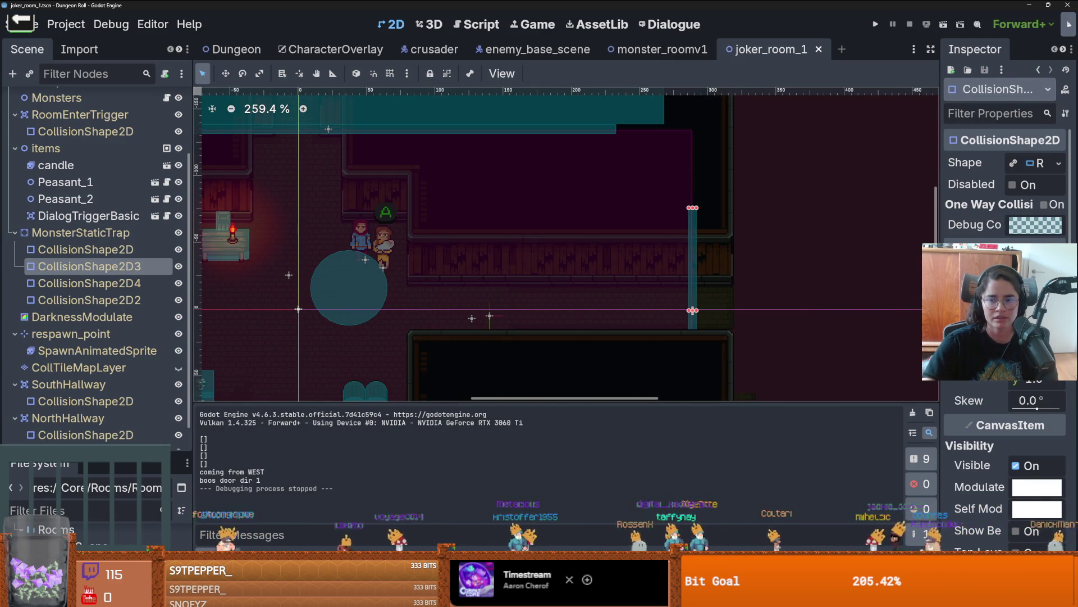
{"action": "scroll", "coordinate": [105, 106], "scroll_direction": "up", "scroll_amount": 3}
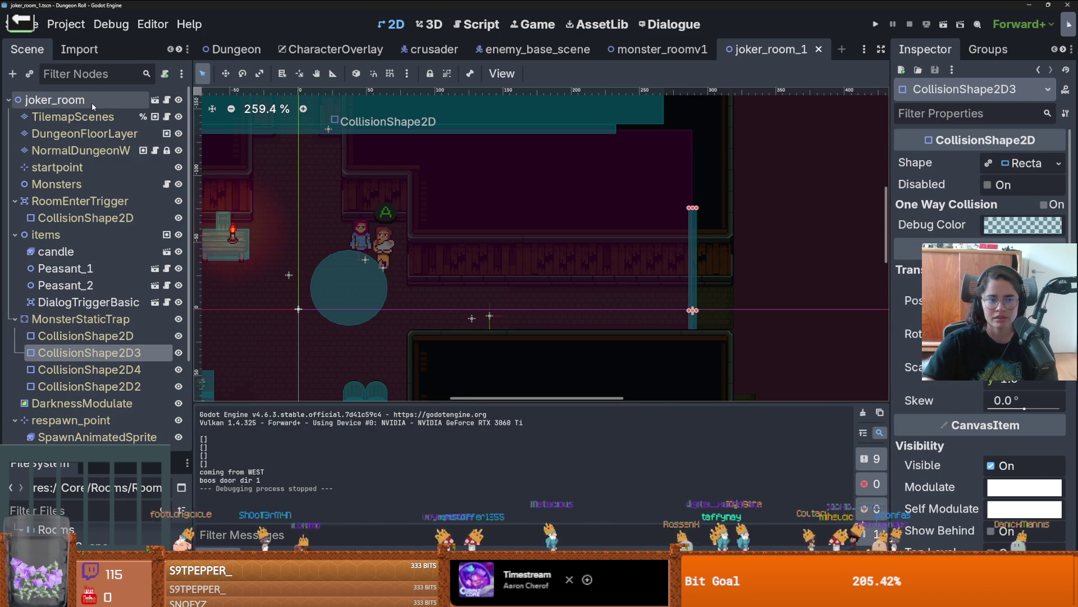
{"action": "left_click", "coordinate": [92, 101]}
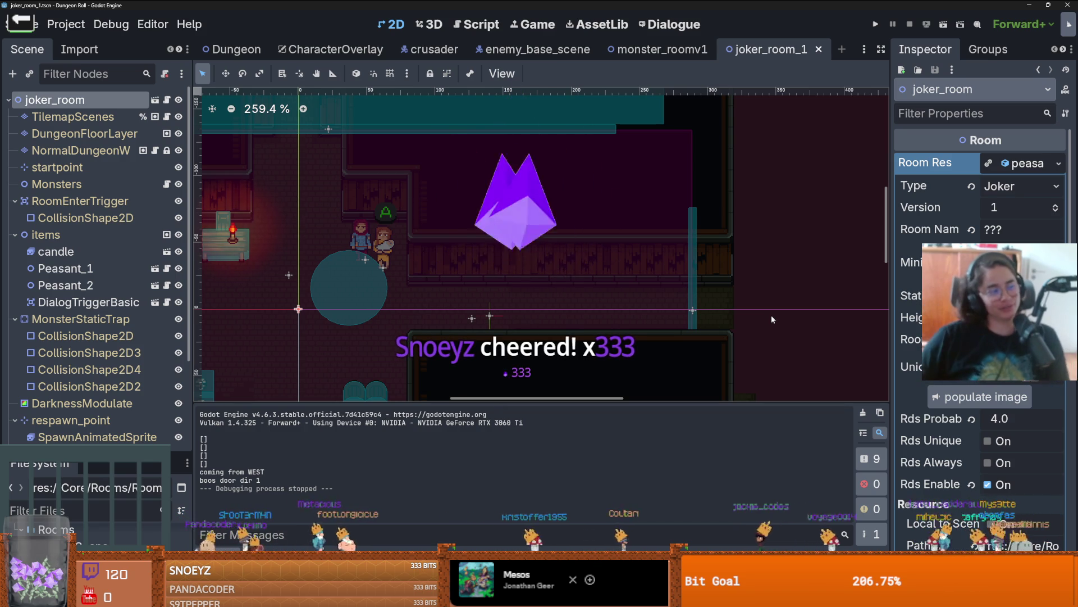
- Paint brick terrain over the floor gap on DungeonFloorLayer and save the joker room scene
{"action": "scroll", "coordinate": [551, 284], "scroll_direction": "down", "scroll_amount": 3}
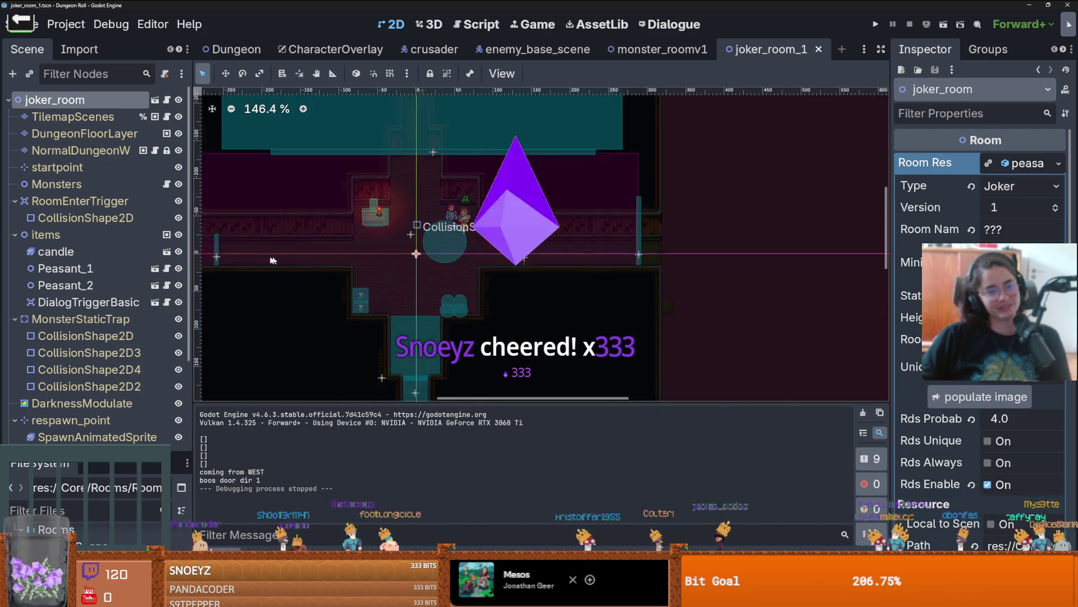
{"action": "scroll", "coordinate": [443, 257], "scroll_direction": "left", "scroll_amount": 5}
{"action": "scroll", "coordinate": [444, 257], "scroll_direction": "up", "scroll_amount": 5}
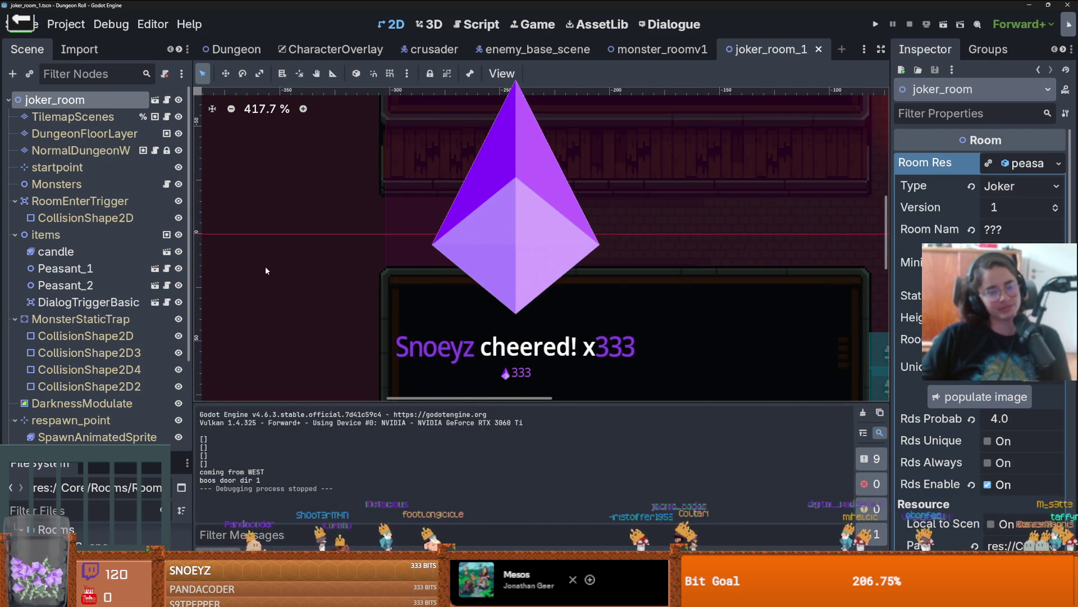
{"action": "scroll", "coordinate": [279, 255], "scroll_direction": "down", "scroll_amount": 1}
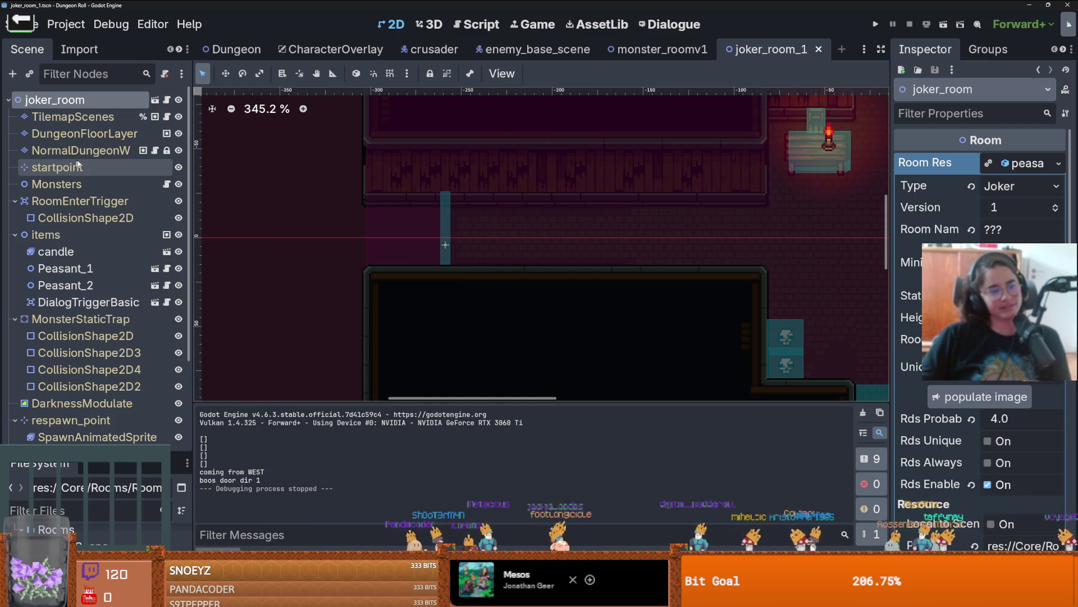
{"action": "left_click", "coordinate": [78, 133]}
{"action": "scroll", "coordinate": [270, 418], "scroll_direction": "up", "scroll_amount": 3}
{"action": "scroll", "coordinate": [264, 437], "scroll_direction": "down", "scroll_amount": 4}
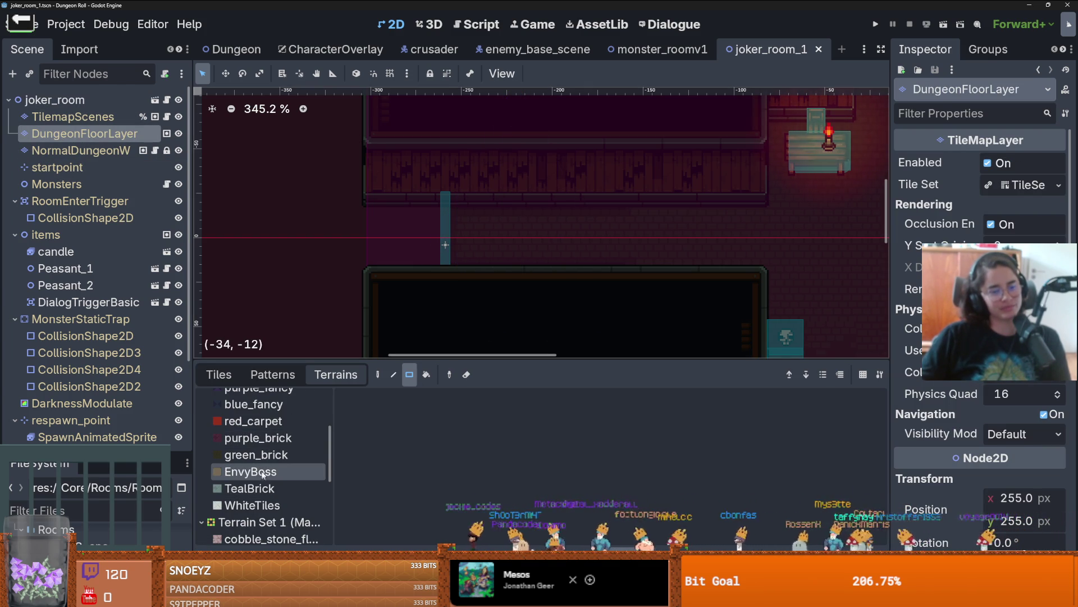
{"action": "left_click", "coordinate": [256, 454]}
{"action": "left_click_drag", "start_coordinate": [434, 253], "coordinate": [402, 261]}
{"action": "scroll", "coordinate": [523, 319], "scroll_direction": "down", "scroll_amount": 1}
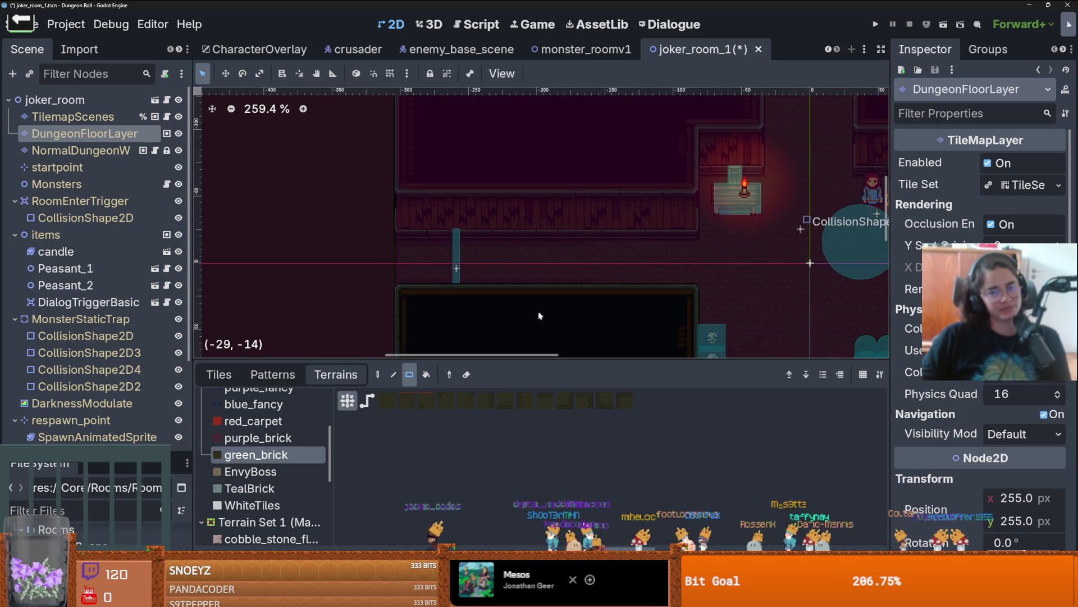
{"action": "key", "text": "ctrl+s"}
{"action": "scroll", "coordinate": [478, 229], "scroll_direction": "down", "scroll_amount": 1}
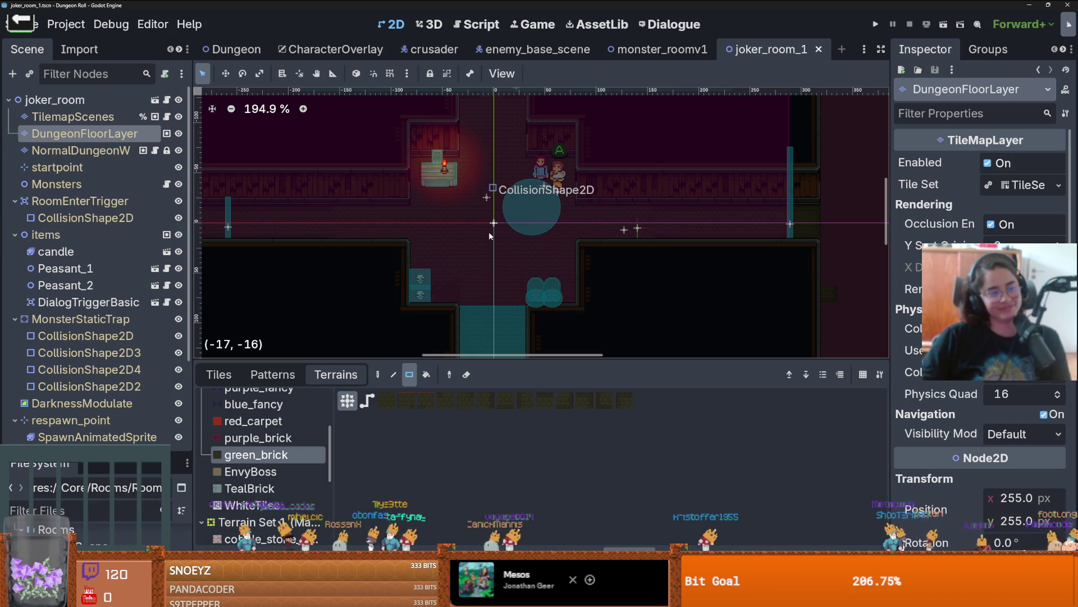
{"action": "scroll", "coordinate": [489, 235], "scroll_direction": "down", "scroll_amount": 2}
{"action": "scroll", "coordinate": [489, 234], "scroll_direction": "up", "scroll_amount": 2}
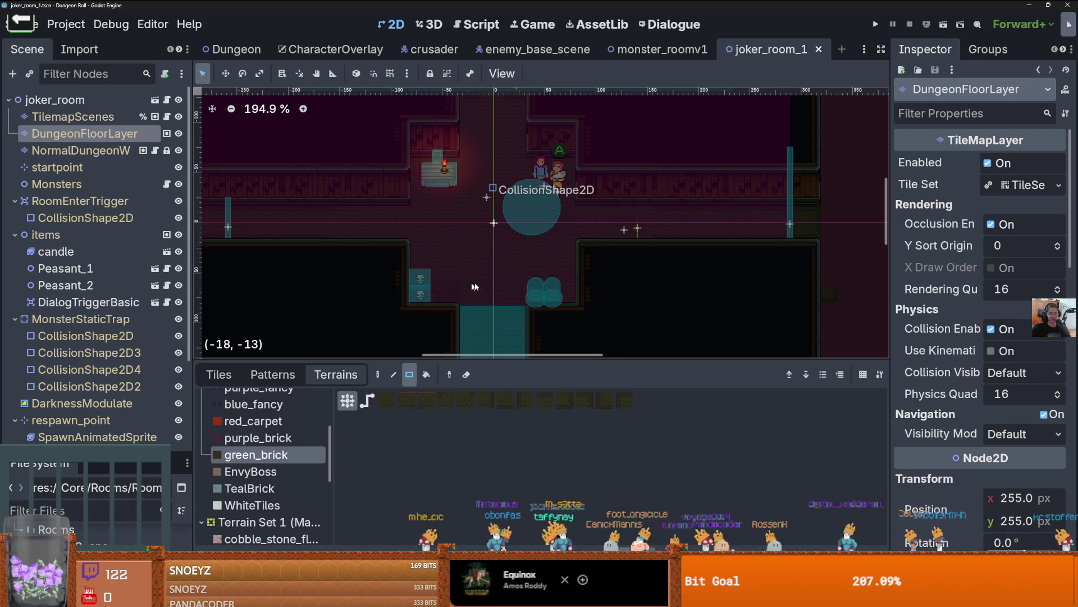
{"action": "scroll", "coordinate": [500, 278], "scroll_direction": "down", "scroll_amount": 5}
{"action": "scroll", "coordinate": [507, 266], "scroll_direction": "up", "scroll_amount": 1}
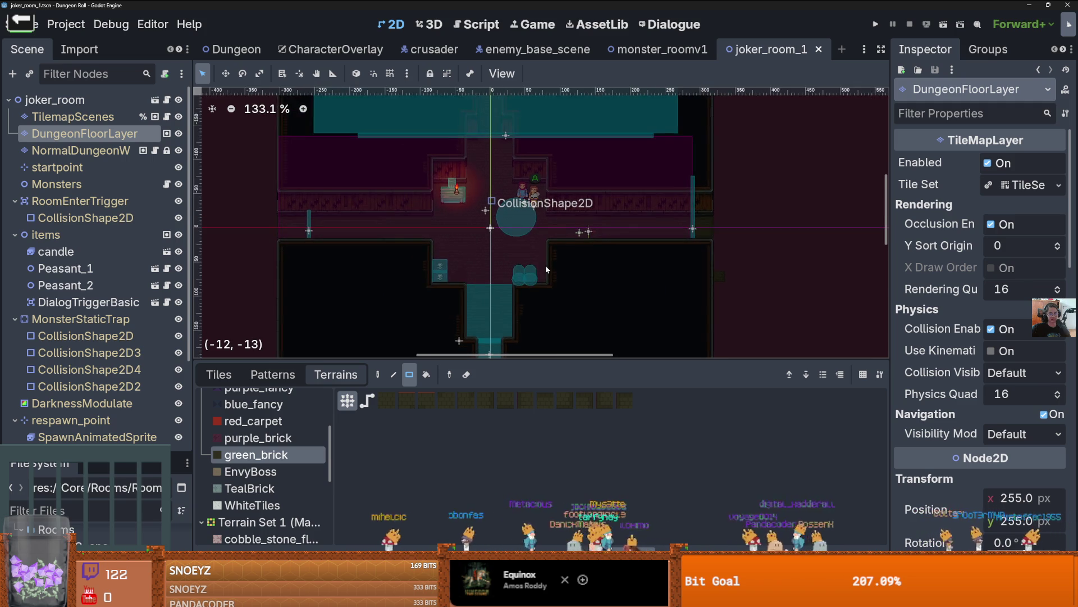
{"action": "scroll", "coordinate": [545, 265], "scroll_direction": "down", "scroll_amount": 2}
{"action": "left_click", "coordinate": [641, 210]}
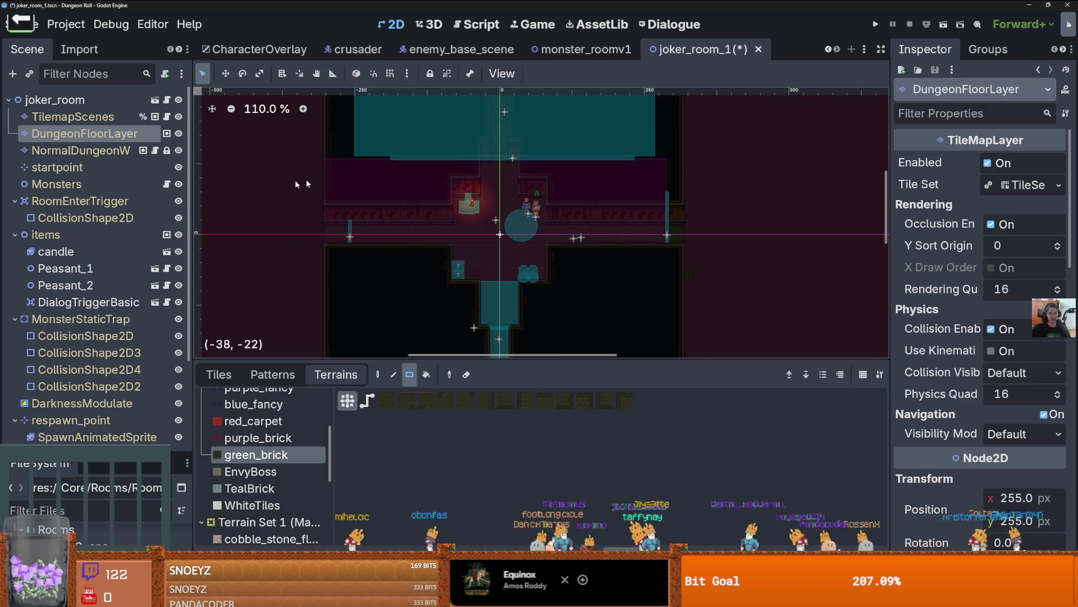
- Collapse the items and MonsterStaticTrap groups and select RoomEnterTrigger's CollisionShape2D
{"action": "left_click", "coordinate": [15, 235]}
{"action": "left_click", "coordinate": [15, 251]}
{"action": "left_click", "coordinate": [15, 201]}
{"action": "left_click", "coordinate": [14, 201]}
{"action": "left_click", "coordinate": [45, 218]}
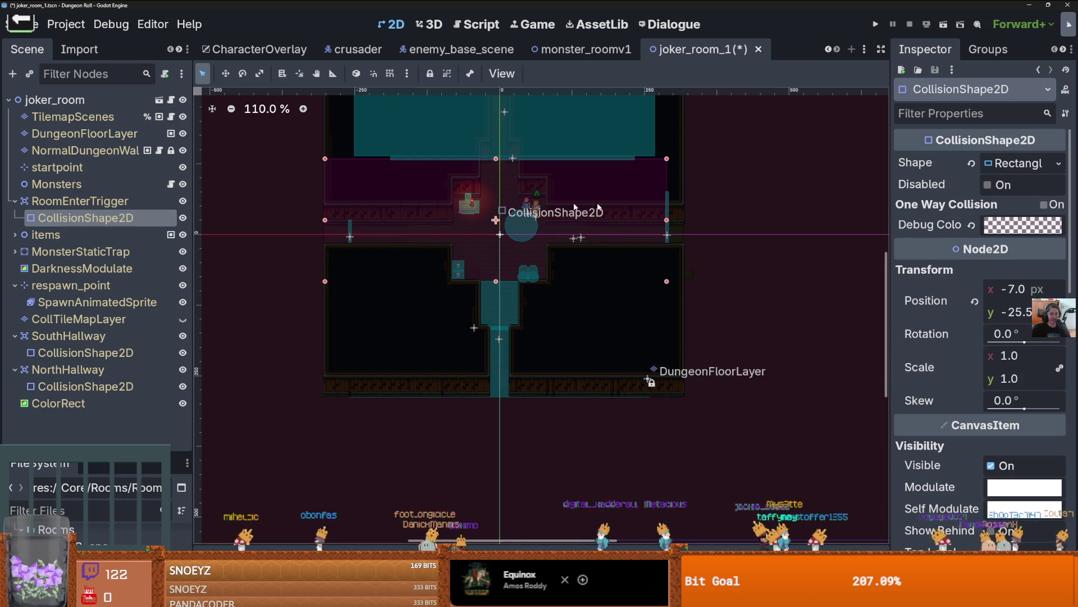
- Narrow the trigger rectangle to fit the room, save, and run the scene with F6
{"action": "scroll", "coordinate": [449, 210], "scroll_direction": "up", "scroll_amount": 3}
{"action": "left_click_drag", "start_coordinate": [686, 208], "coordinate": [723, 225]}
{"action": "scroll", "coordinate": [731, 225], "scroll_direction": "down", "scroll_amount": 2}
{"action": "left_click_drag", "start_coordinate": [348, 226], "coordinate": [377, 226]}
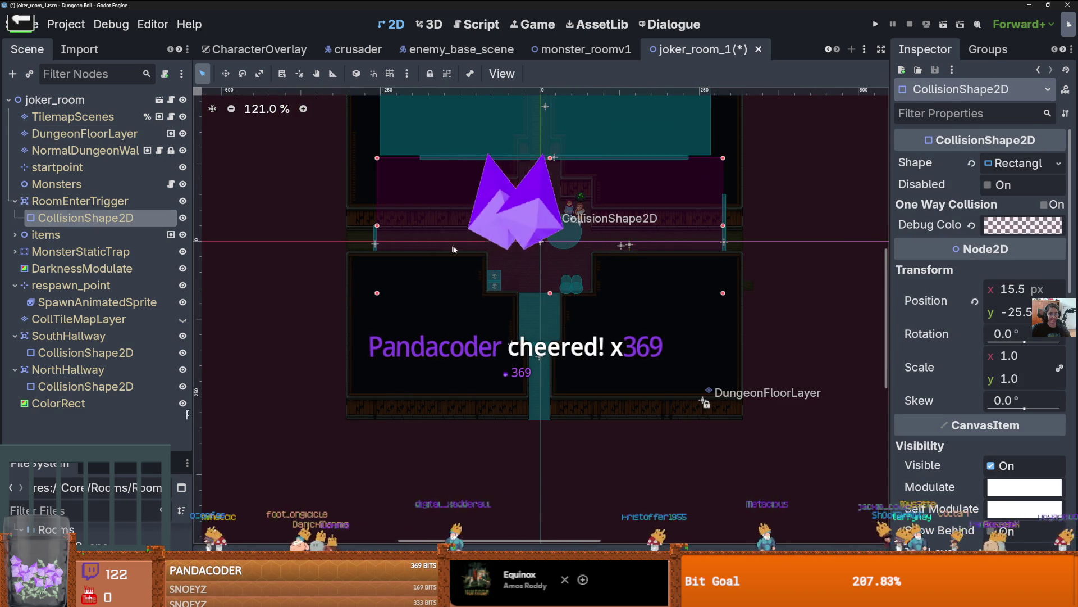
{"action": "key", "text": "ctrl+s"}
{"action": "key", "text": "F6"}
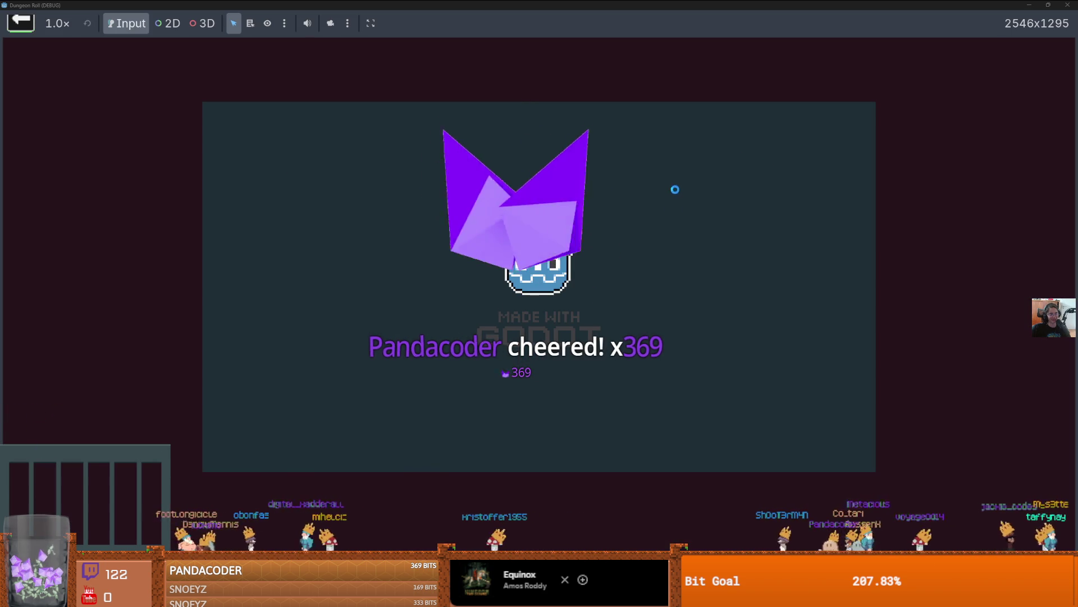
- Walk the knight across the start room to the top door and enable debug
{"action": "key", "text": "a"}
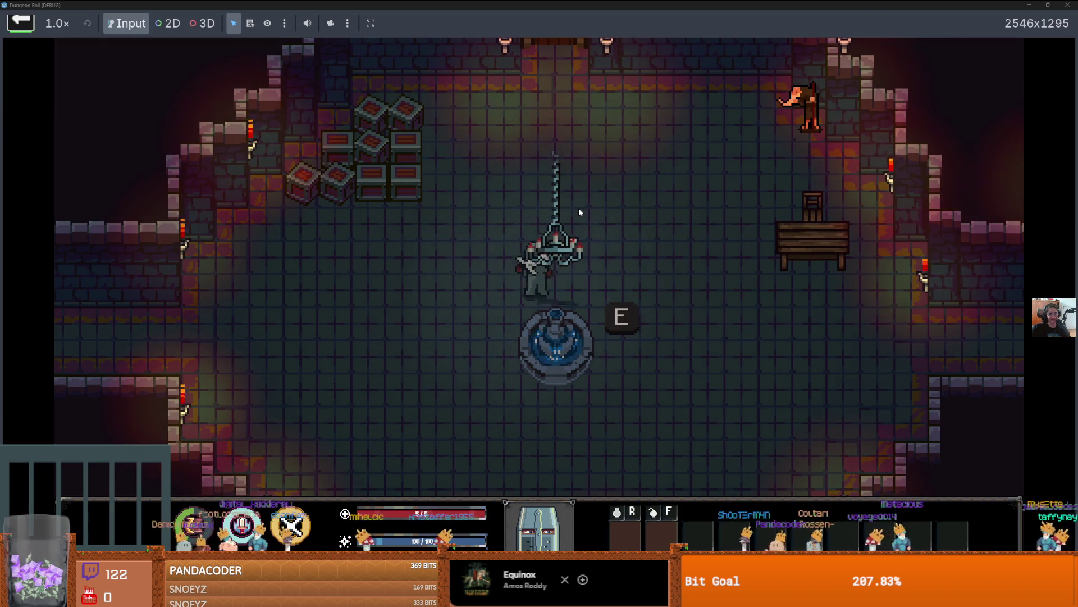
{"action": "key", "text": "a"}
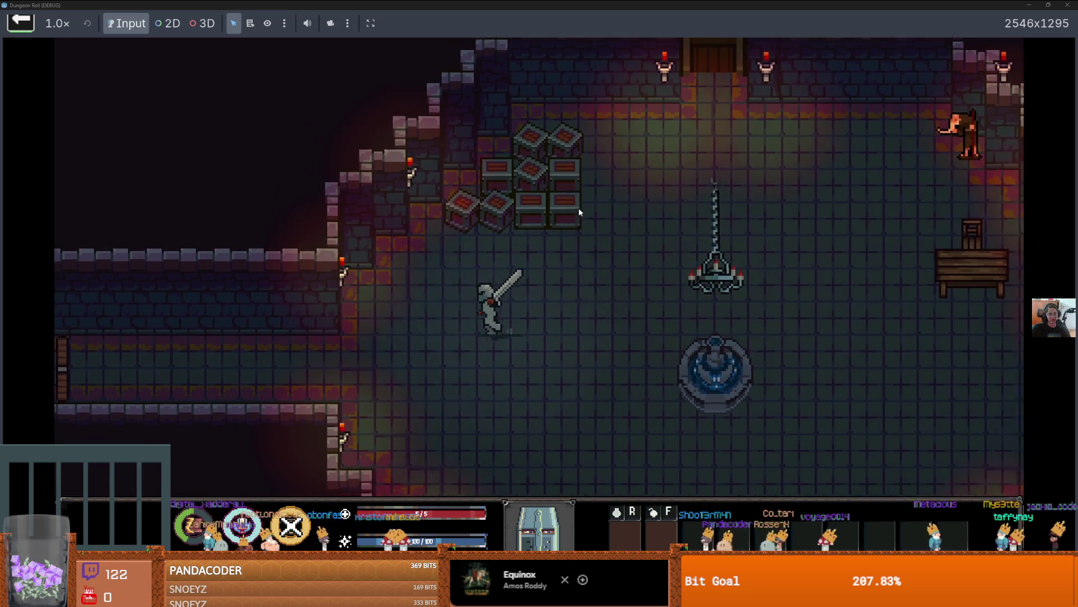
{"action": "key", "text": "d"}
{"action": "key", "text": "w"}
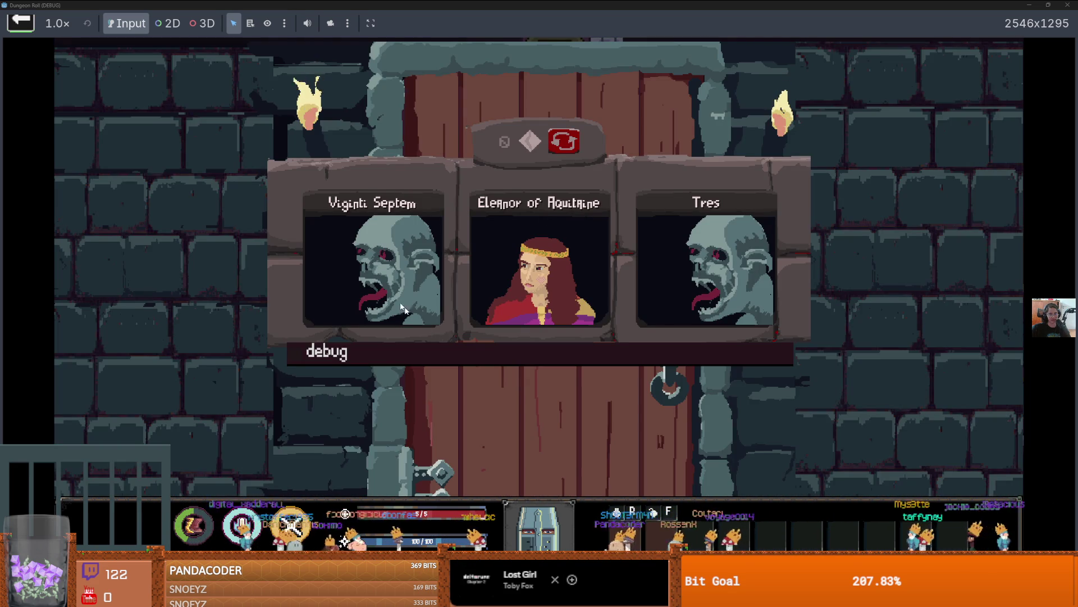
{"action": "left_click", "coordinate": [528, 355]}
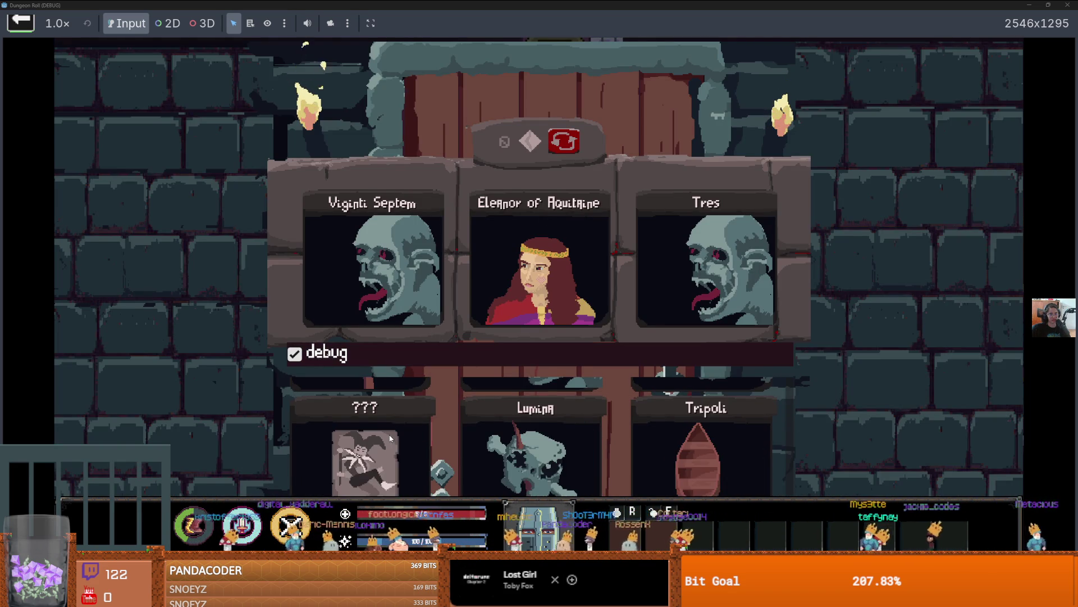
- Walk the knight up the corridor into the joker room, then close the game
{"action": "key", "text": "w"}
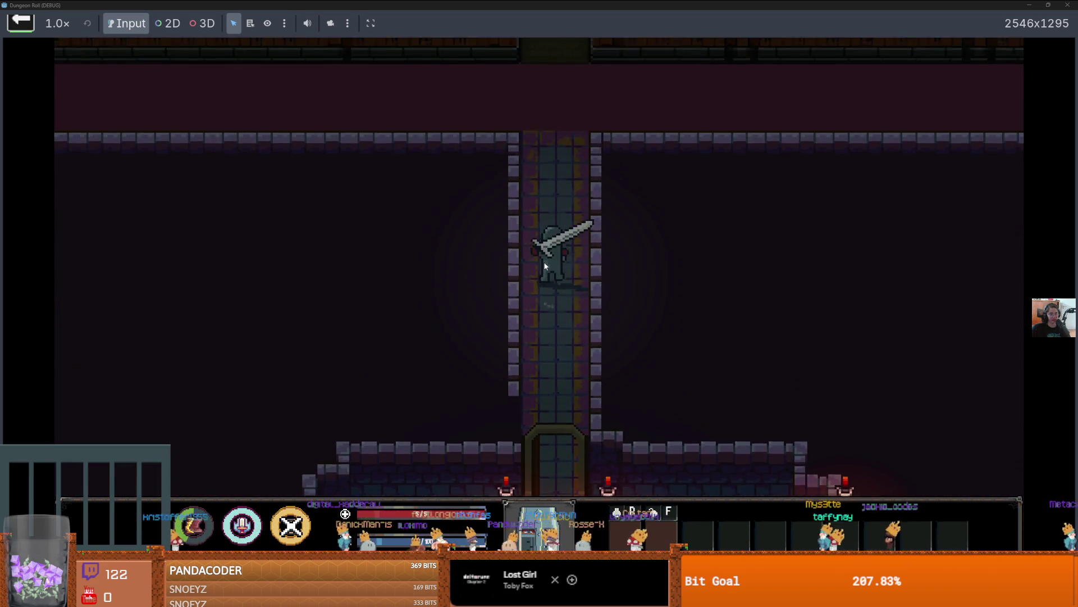
{"action": "key", "text": "w"}
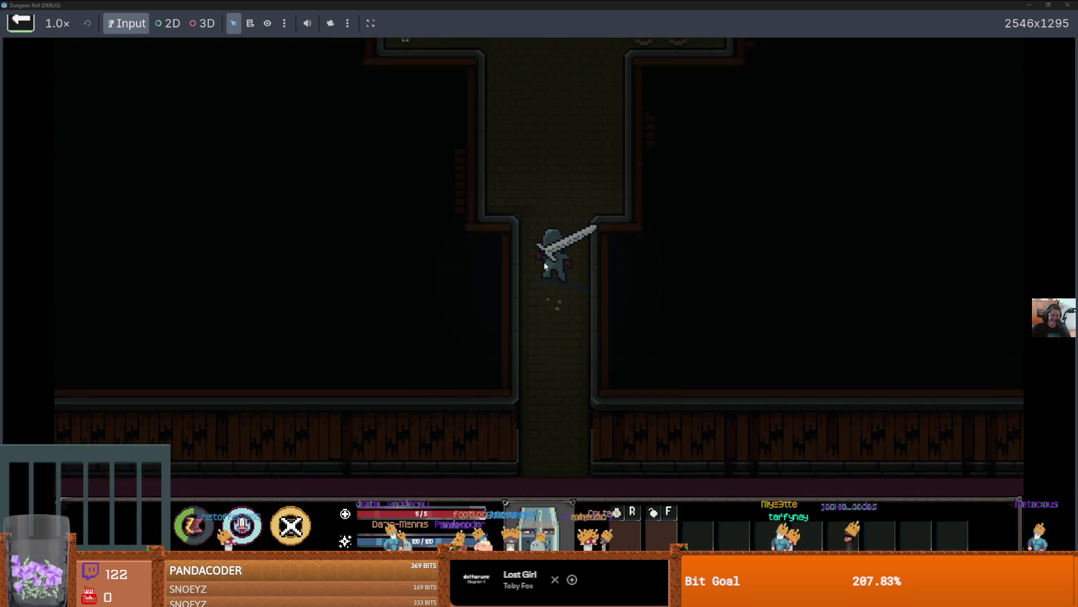
{"action": "key", "text": "w"}
{"action": "key", "text": "d"}
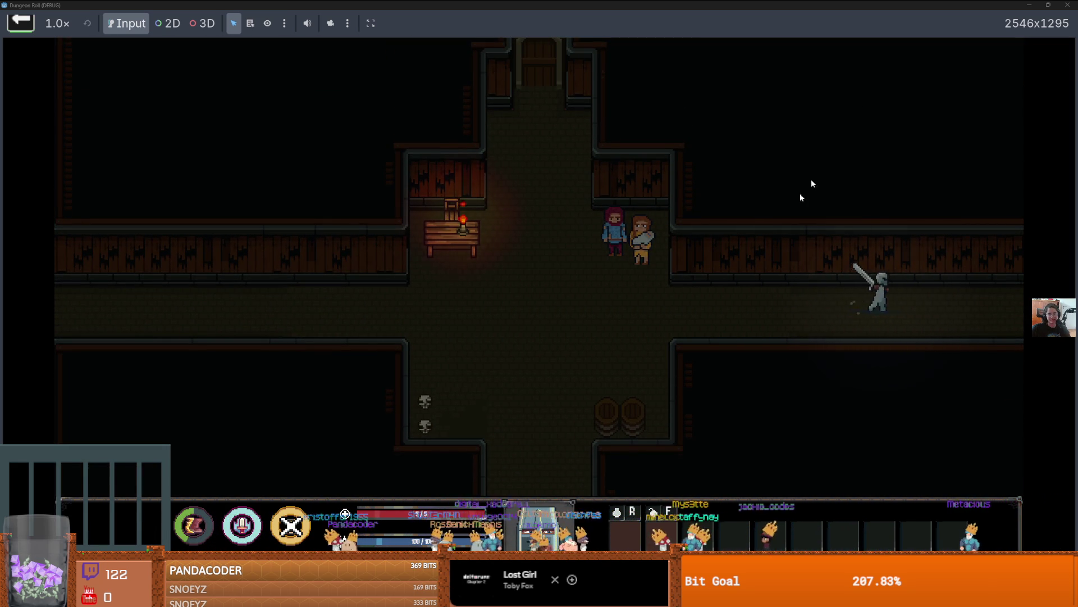
{"action": "left_click", "coordinate": [1067, 5]}
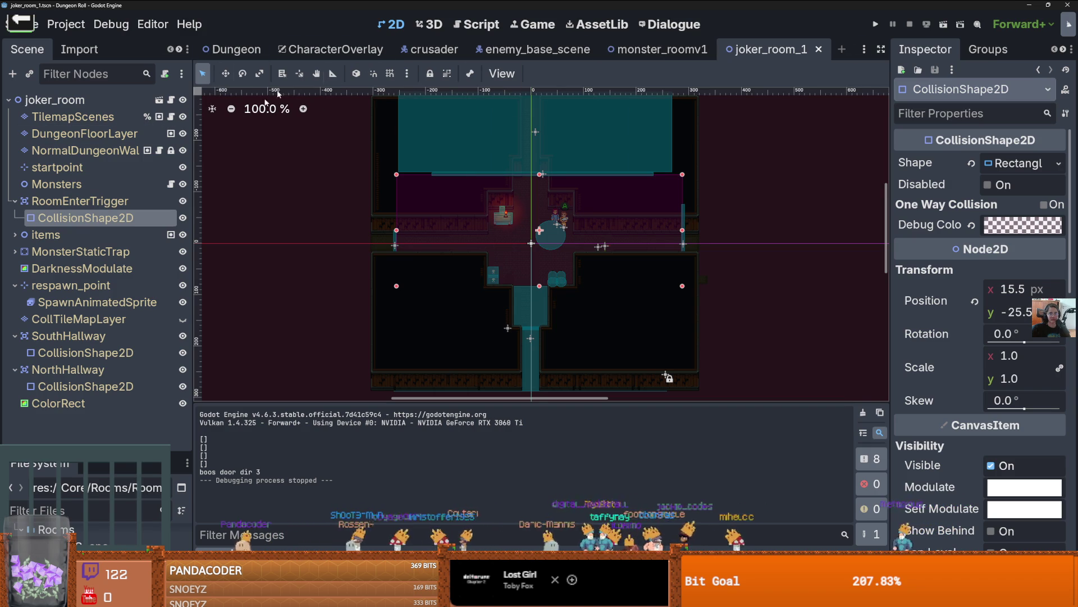
- Filter files for 'root', open root_room.tscn and select its RootRoom node in the Inspector
{"action": "left_click_drag", "start_coordinate": [95, 449], "coordinate": [95, 220]}
{"action": "left_click", "coordinate": [99, 279]}
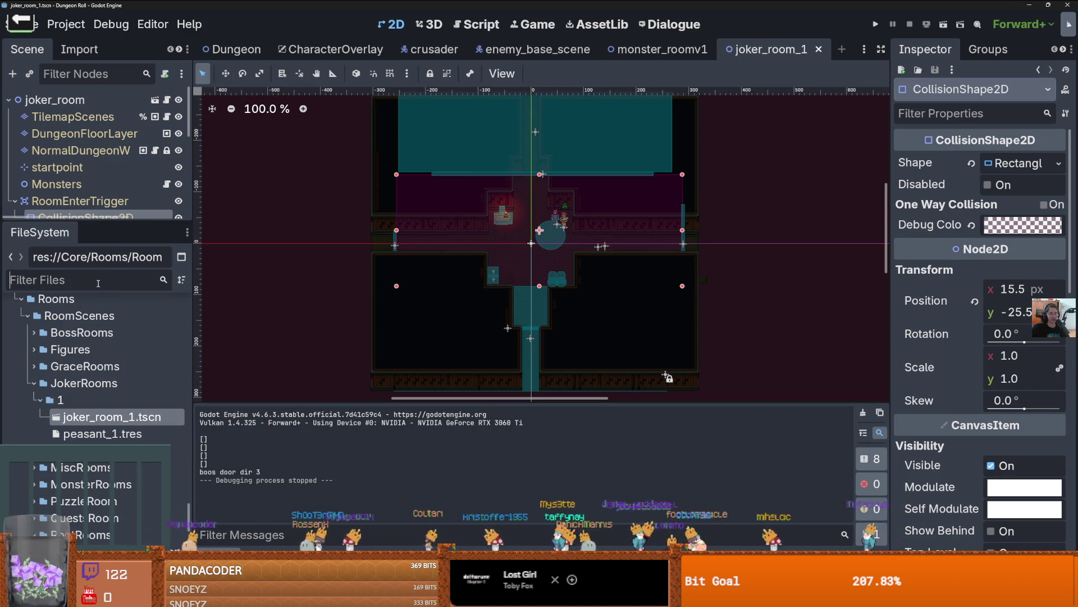
{"action": "type", "text": "roo"}
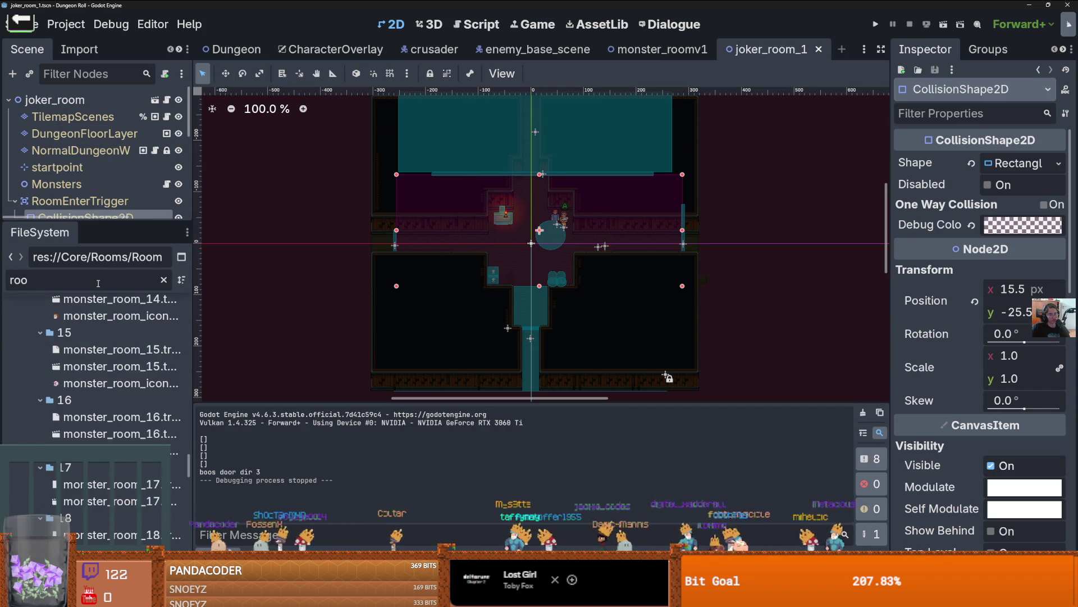
{"action": "type", "text": "t"}
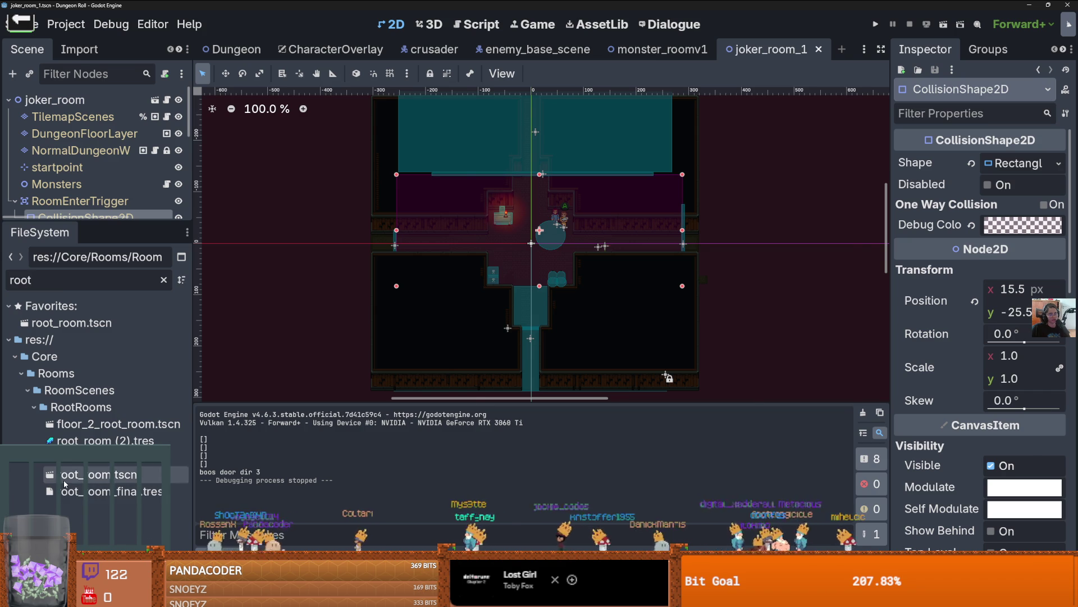
{"action": "double_click", "coordinate": [98, 474]}
{"action": "left_click", "coordinate": [101, 106]}
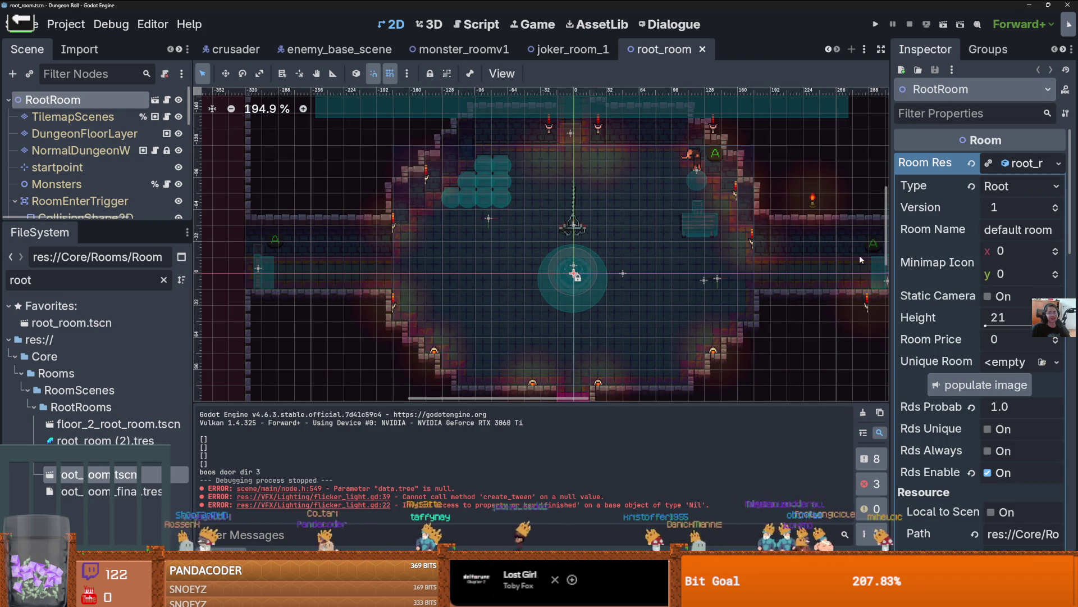
{"action": "left_click_drag", "start_coordinate": [892, 258], "coordinate": [761, 260]}
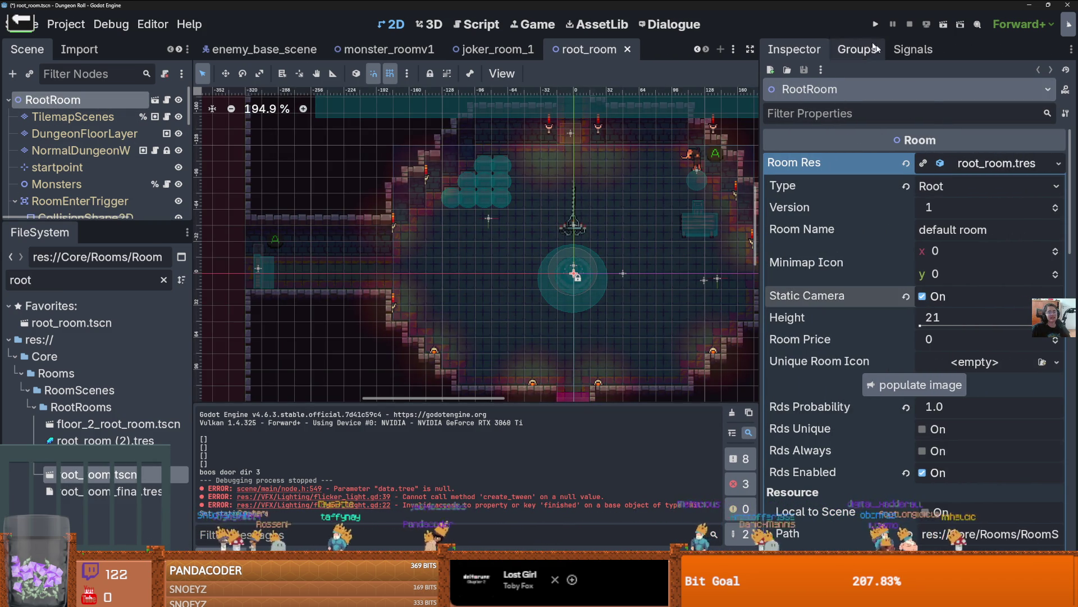
- Run the project, walk the knight out the start room's east doorway, then stop with F8
{"action": "left_click", "coordinate": [875, 24]}
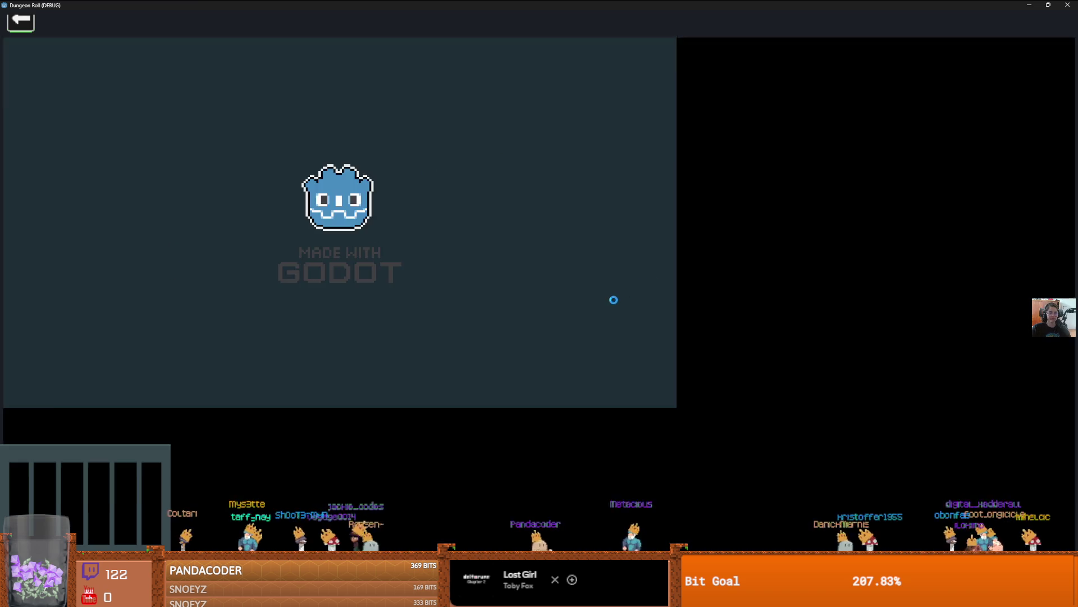
{"action": "key", "text": "w"}
{"action": "key", "text": "d"}
{"action": "key", "text": "s"}
{"action": "key", "text": "d"}
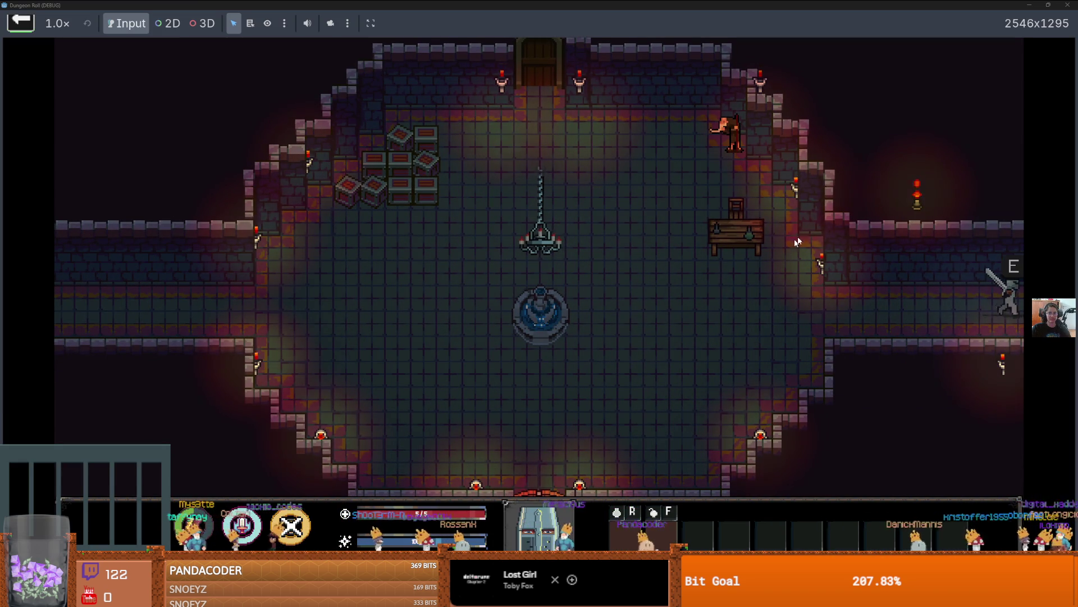
{"action": "key", "text": "F8"}
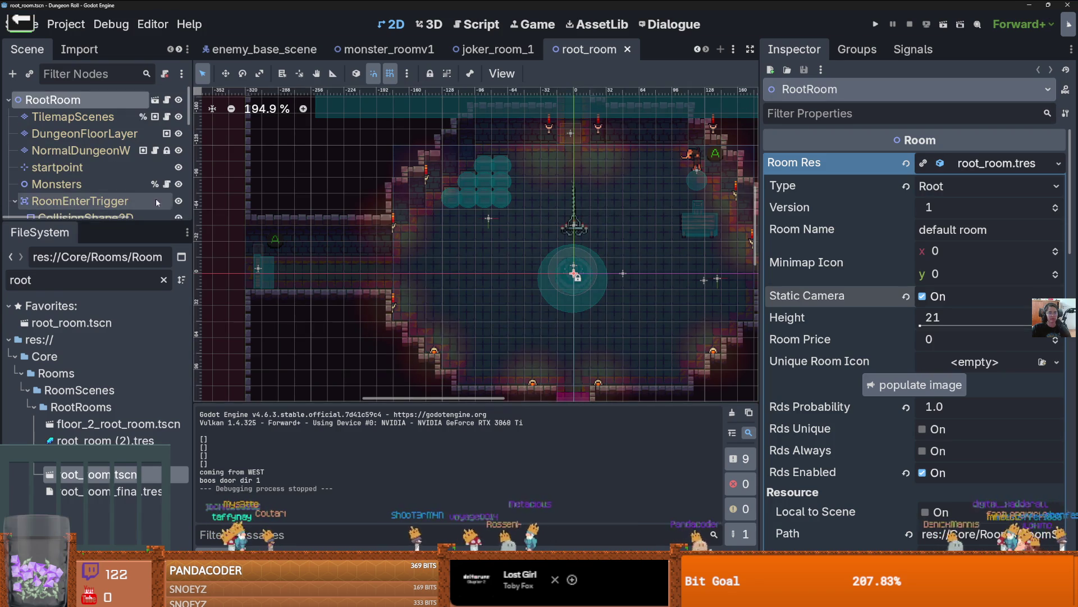
- Open the CameraNode script from the Dungeon scene
{"action": "left_click_drag", "start_coordinate": [168, 223], "coordinate": [168, 350]}
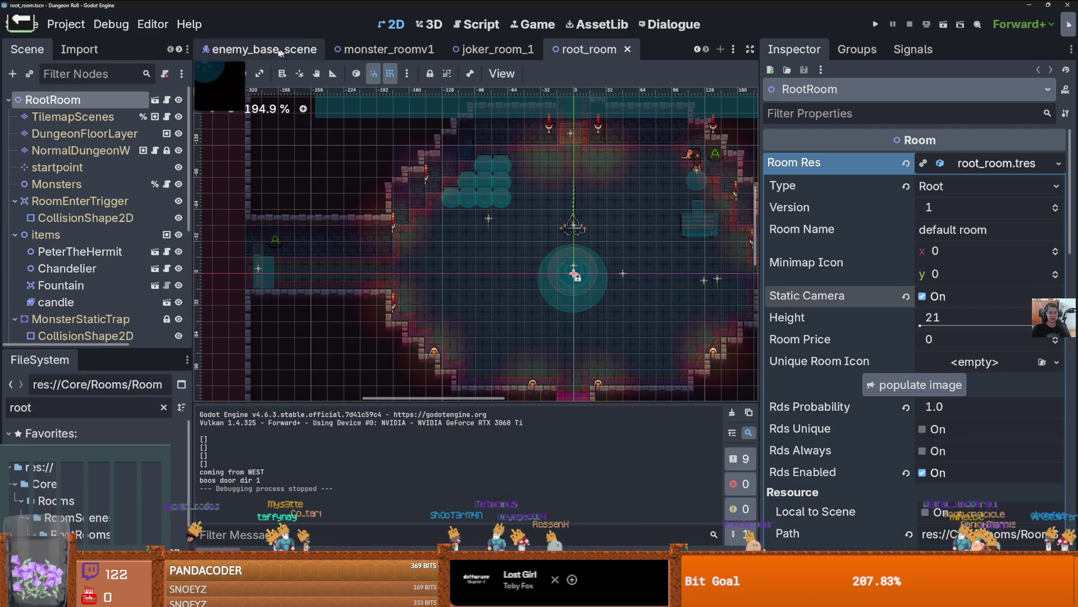
{"action": "scroll", "coordinate": [303, 50], "scroll_direction": "up", "scroll_amount": 4}
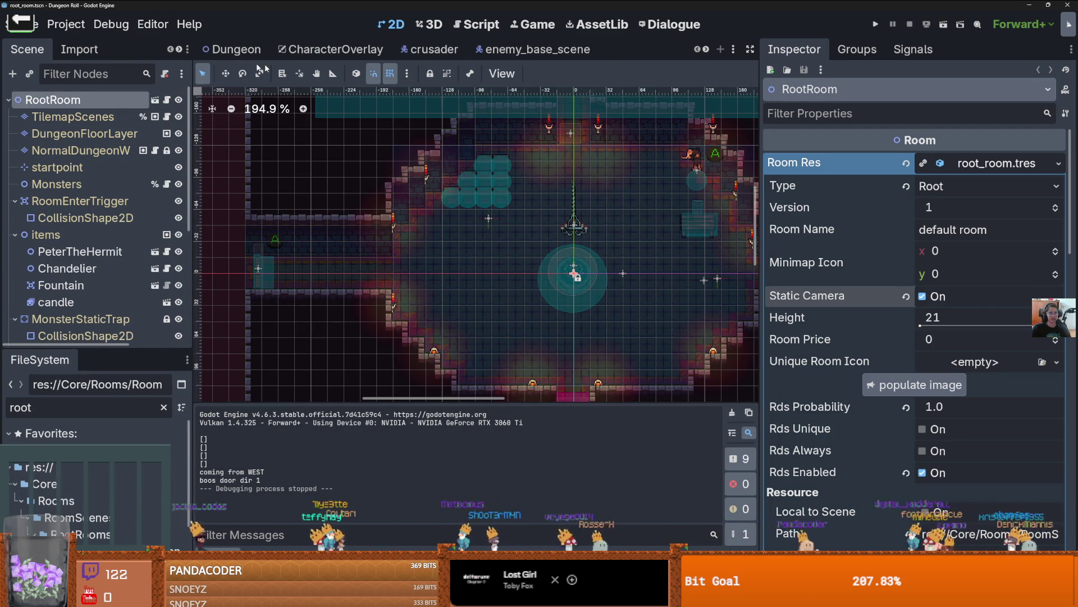
{"action": "left_click", "coordinate": [225, 52]}
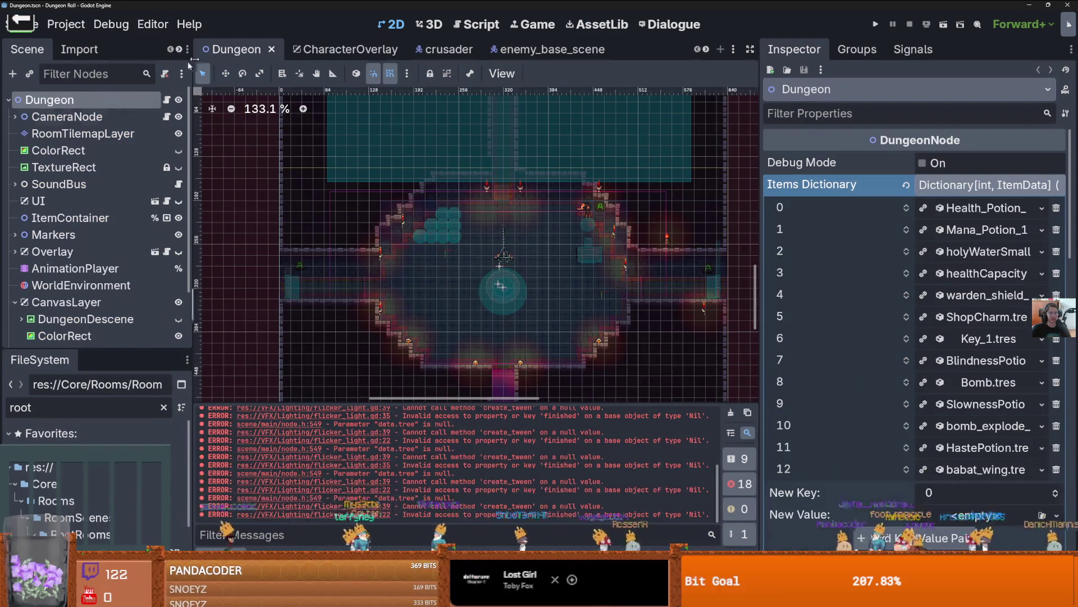
{"action": "left_click", "coordinate": [113, 119]}
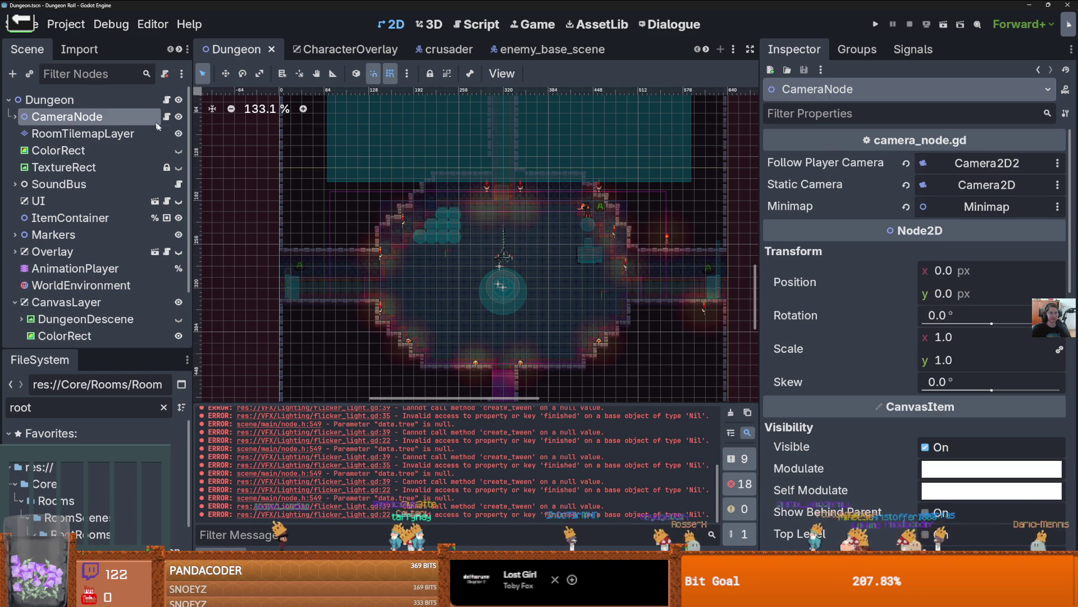
{"action": "left_click", "coordinate": [167, 116]}
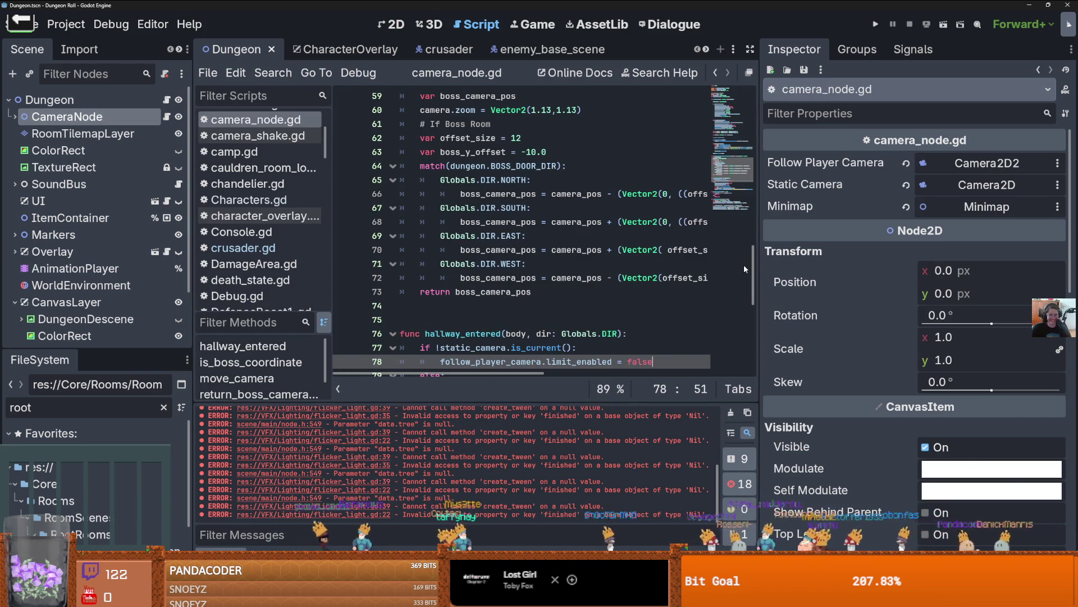
- Delete the empty line 75 and the blank line before elif in camera_node.gd
{"action": "left_click_drag", "start_coordinate": [759, 263], "coordinate": [959, 263]}
{"action": "scroll", "coordinate": [565, 290], "scroll_direction": "down", "scroll_amount": 2}
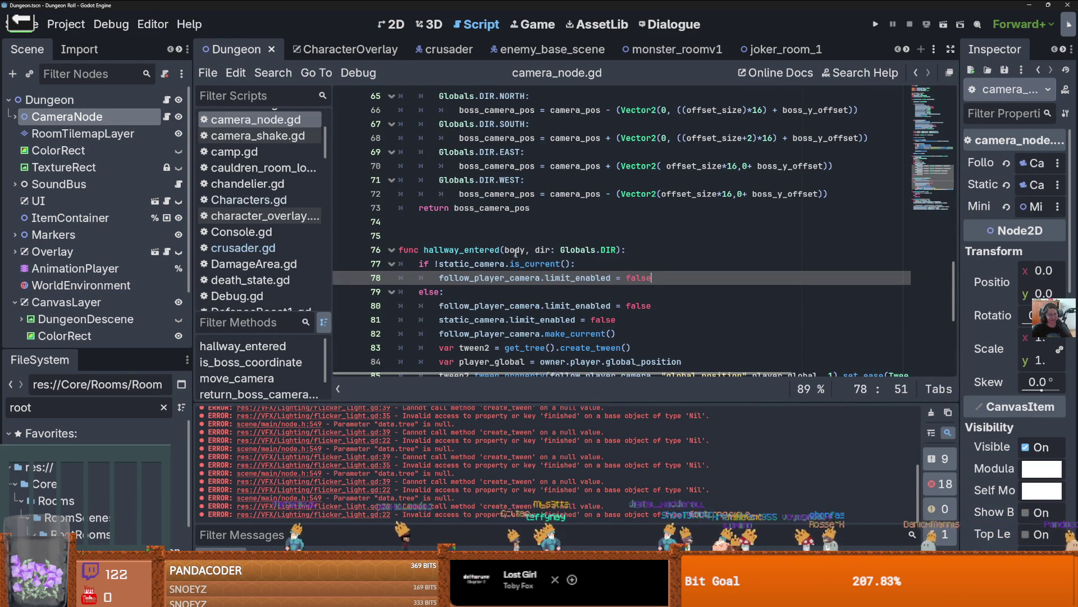
{"action": "scroll", "coordinate": [500, 240], "scroll_direction": "up", "scroll_amount": 3}
{"action": "scroll", "coordinate": [498, 240], "scroll_direction": "down", "scroll_amount": 3}
{"action": "left_click", "coordinate": [498, 240]}
{"action": "key", "text": "BackSpace"}
{"action": "scroll", "coordinate": [488, 238], "scroll_direction": "up", "scroll_amount": 5}
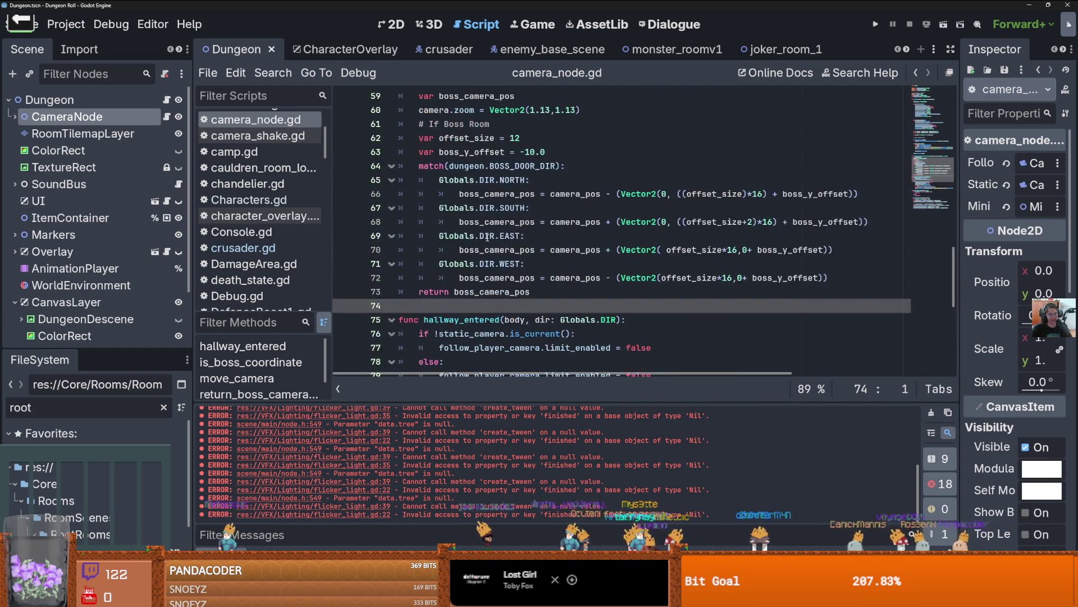
{"action": "scroll", "coordinate": [488, 238], "scroll_direction": "up", "scroll_amount": 3}
{"action": "scroll", "coordinate": [487, 237], "scroll_direction": "up", "scroll_amount": 7}
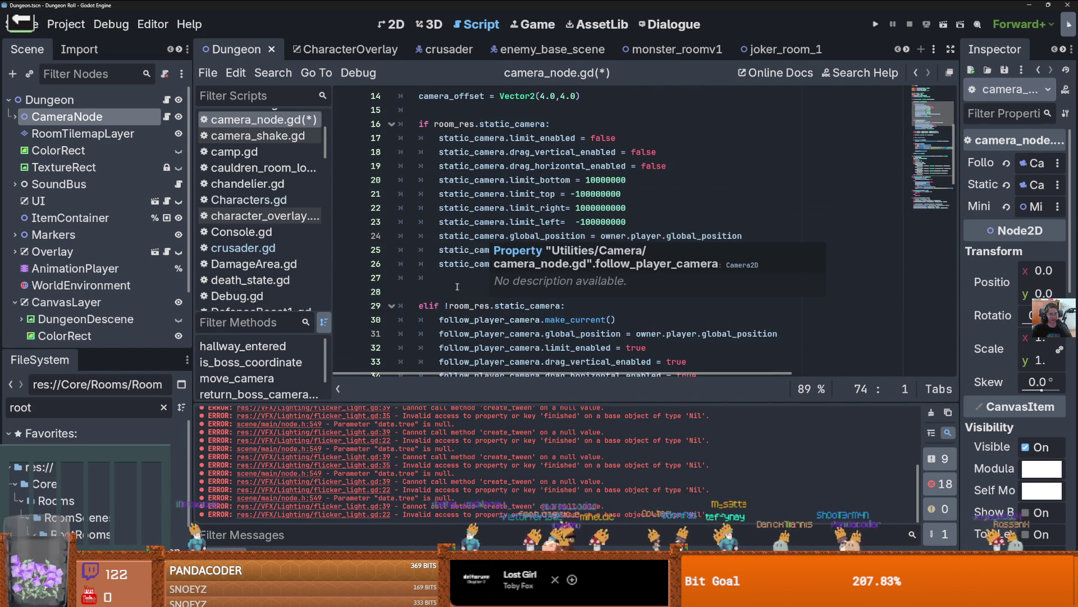
{"action": "left_click", "coordinate": [459, 287]}
{"action": "key", "text": "BackSpace"}
- Change the static camera zoom value to 1.55 and run the game
{"action": "scroll", "coordinate": [562, 287], "scroll_direction": "down", "scroll_amount": 2}
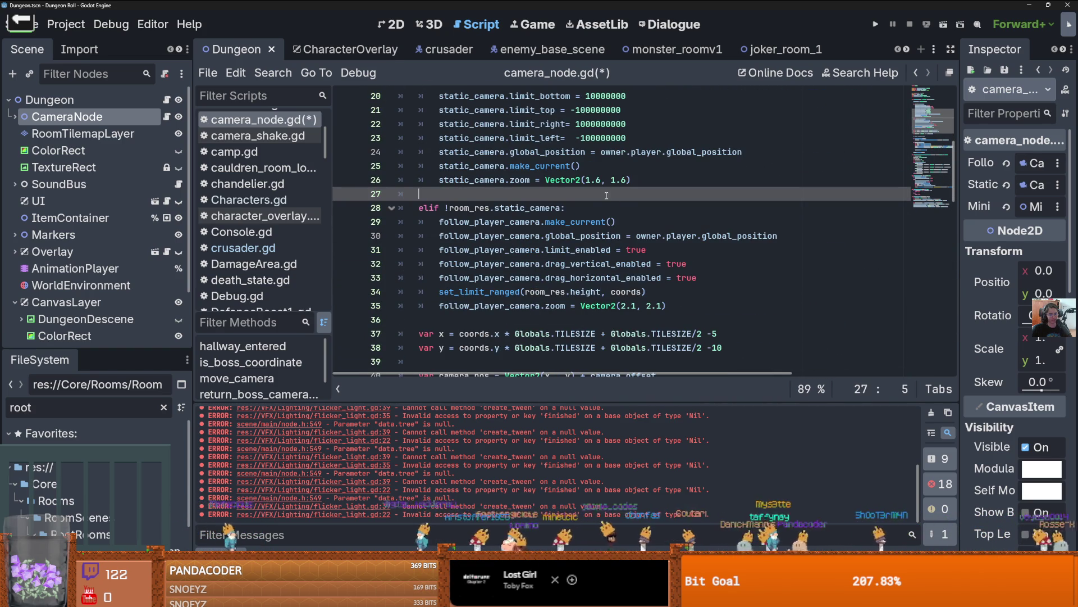
{"action": "left_click", "coordinate": [602, 181]}
{"action": "double_click", "coordinate": [620, 180]}
{"action": "type", "text": "1.55"}
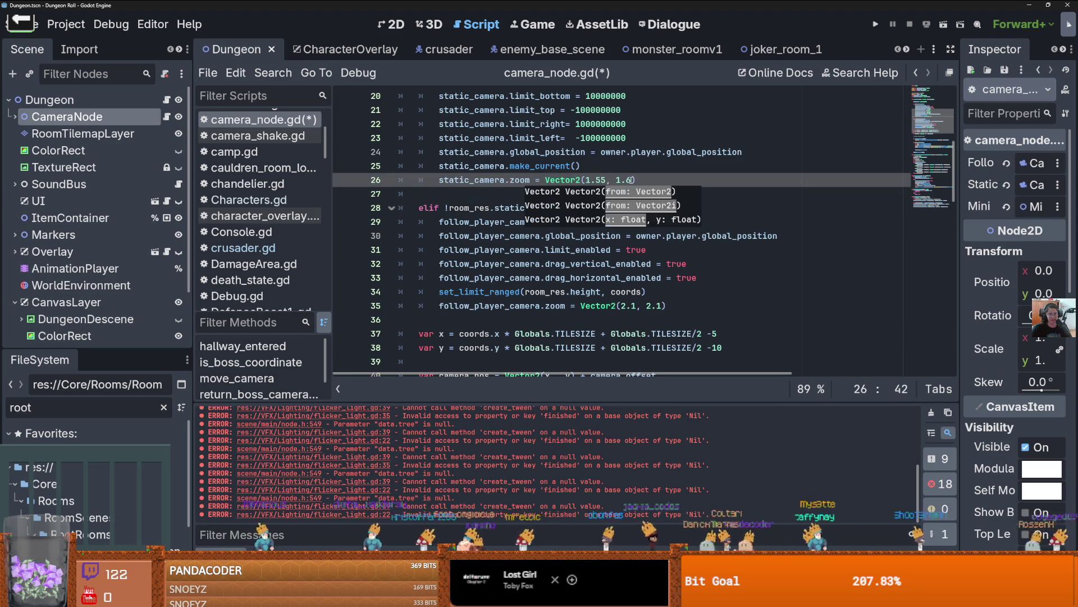
{"action": "left_click", "coordinate": [875, 24]}
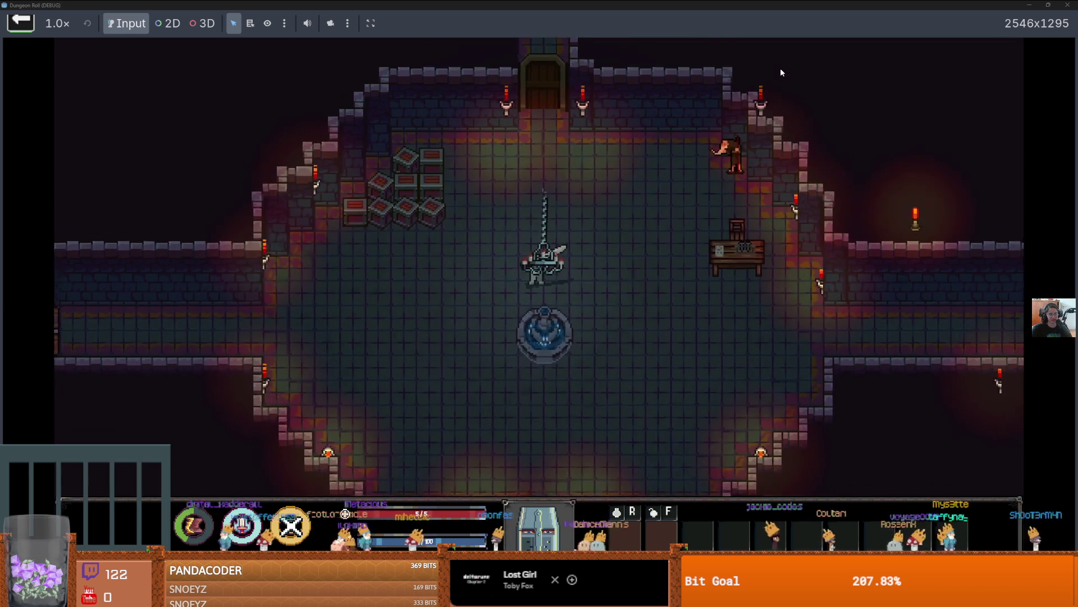
- Walk the knight left through the west corridor, then stop the game with F8
{"action": "key", "text": "a"}
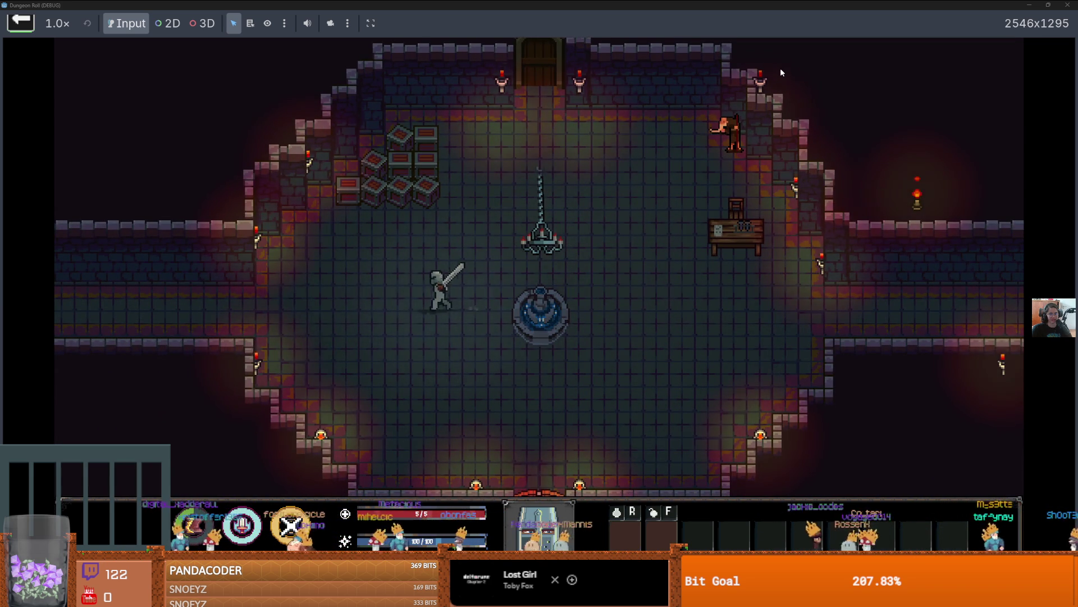
{"action": "key", "text": "a"}
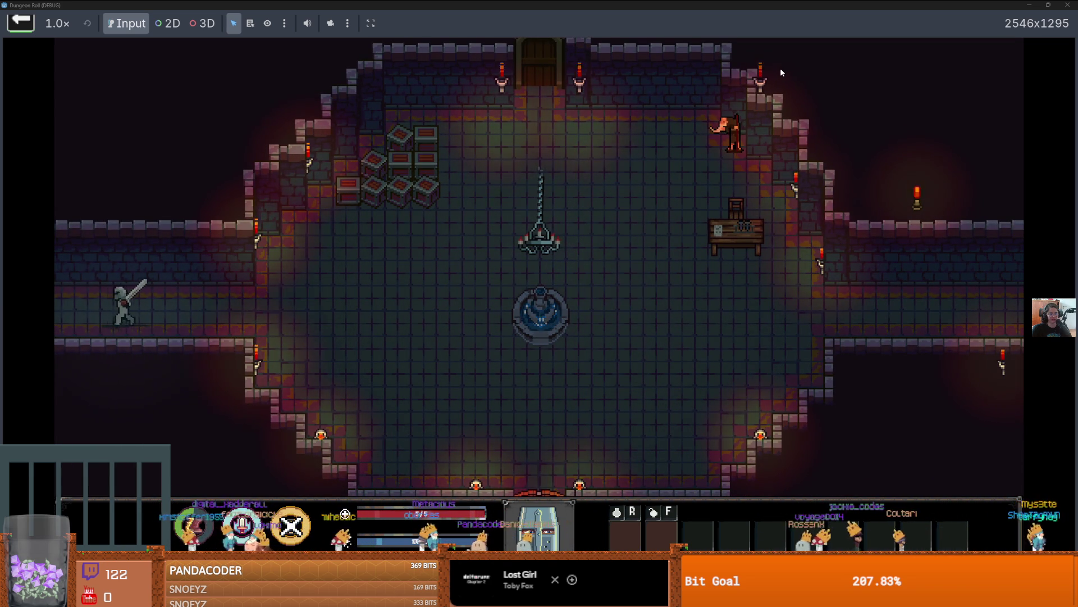
{"action": "key", "text": "F8"}
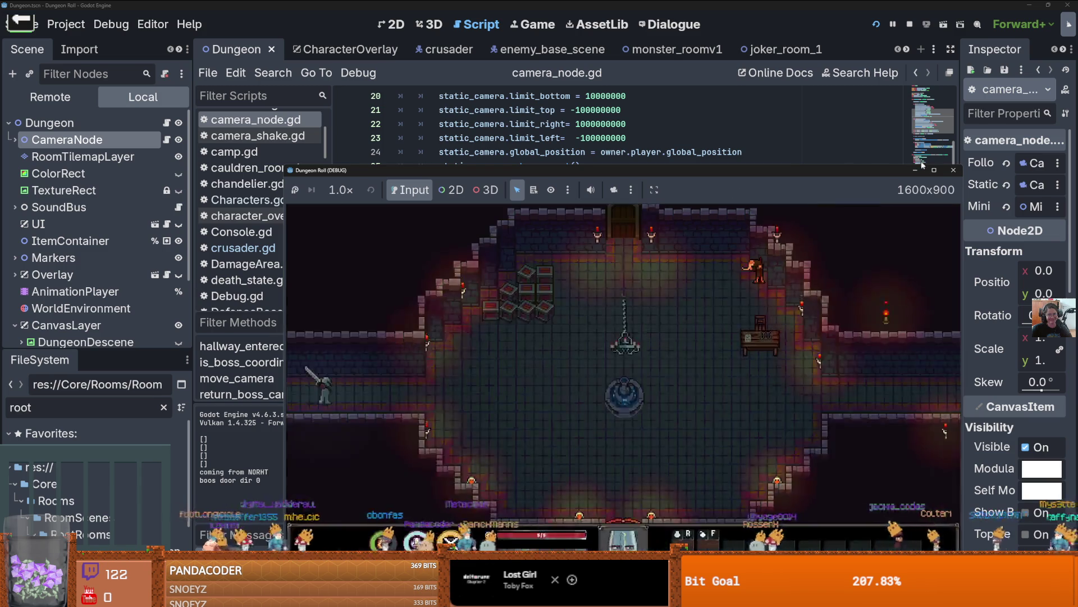
- Change the tween zoom on line 51 to Vector2(1.55, 1.55) and save the script
{"action": "scroll", "coordinate": [568, 202], "scroll_direction": "up", "scroll_amount": 3}
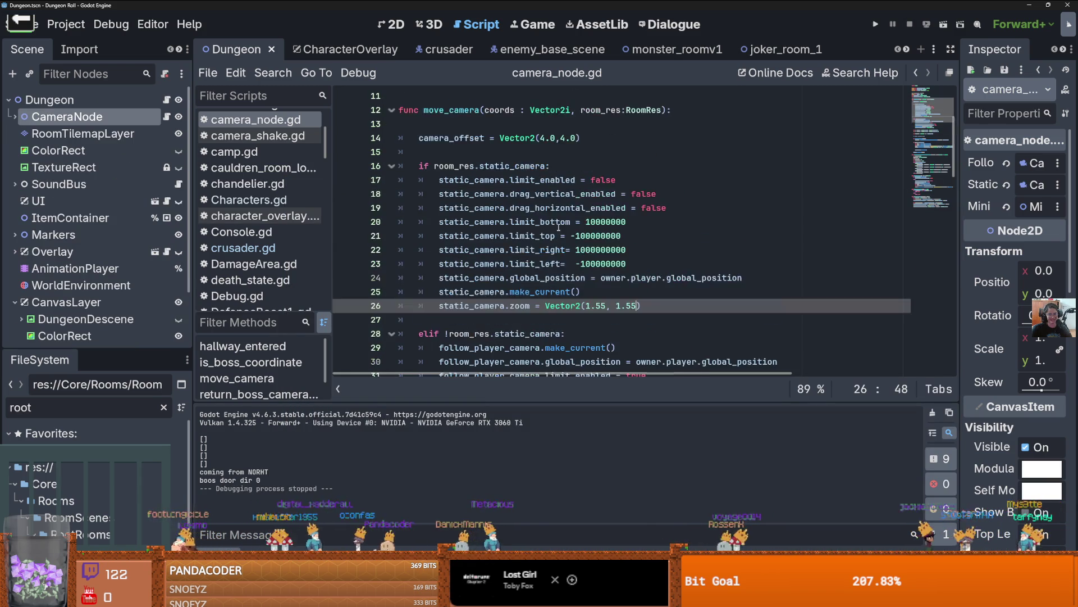
{"action": "left_click", "coordinate": [597, 263]}
{"action": "scroll", "coordinate": [590, 258], "scroll_direction": "down", "scroll_amount": 8}
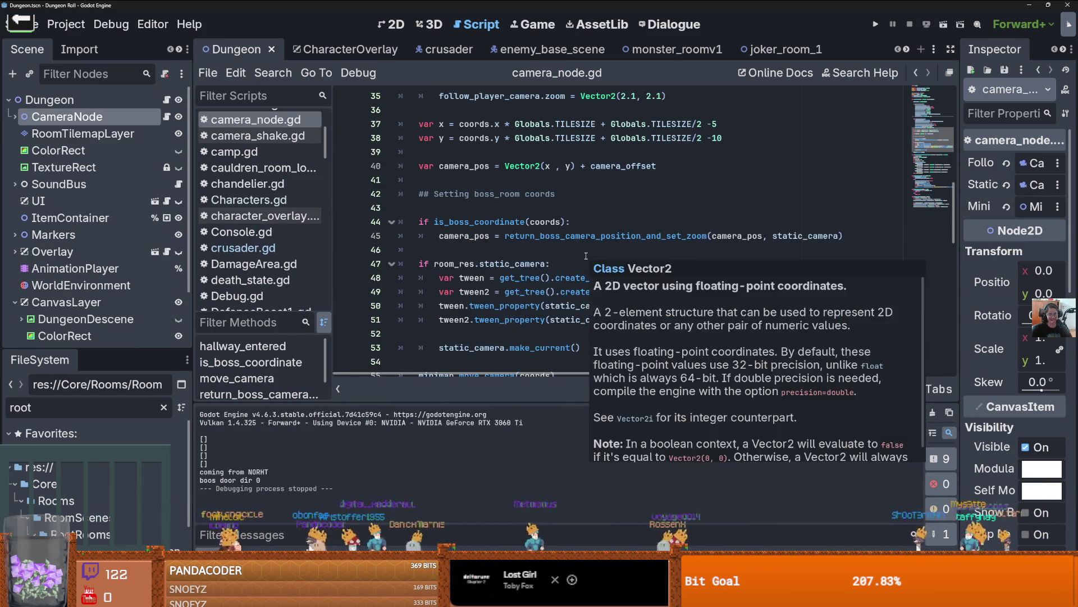
{"action": "scroll", "coordinate": [586, 256], "scroll_direction": "down", "scroll_amount": 2}
{"action": "scroll", "coordinate": [589, 256], "scroll_direction": "up", "scroll_amount": 3}
{"action": "scroll", "coordinate": [688, 310], "scroll_direction": "down", "scroll_amount": 3}
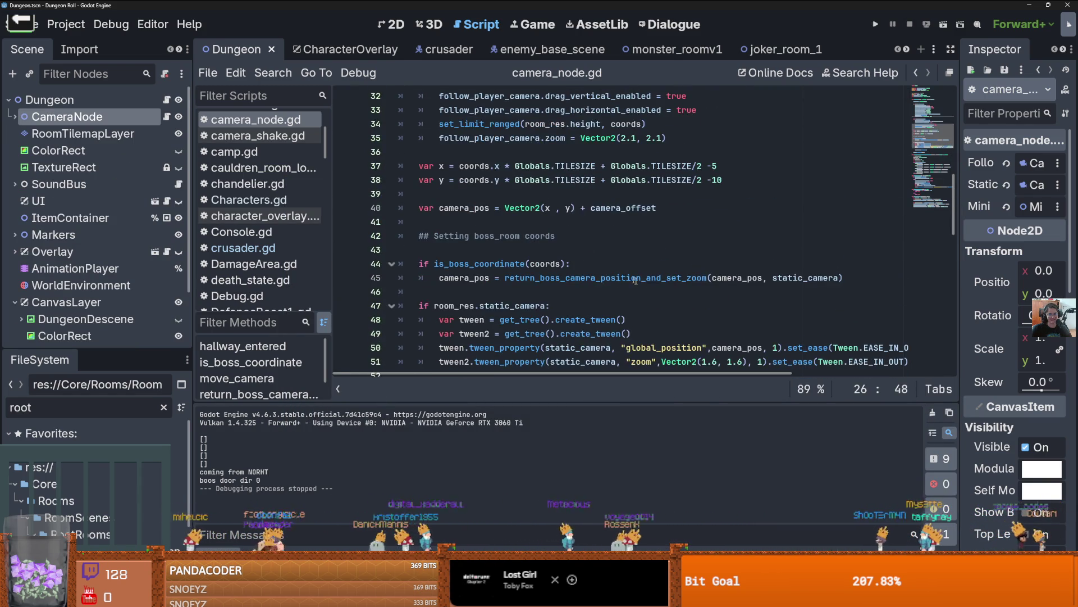
{"action": "left_click", "coordinate": [720, 235]}
{"action": "key", "text": "BackSpace"}
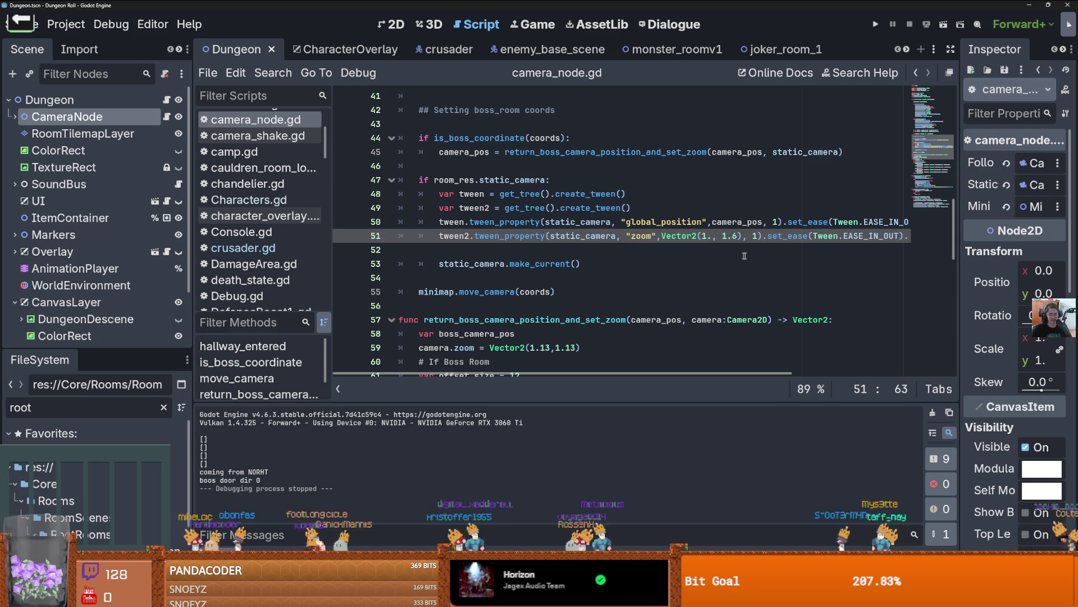
{"action": "type", "text": "55"}
{"action": "left_click", "coordinate": [749, 236]}
{"action": "key", "text": "BackSpace"}
{"action": "type", "text": "5"}
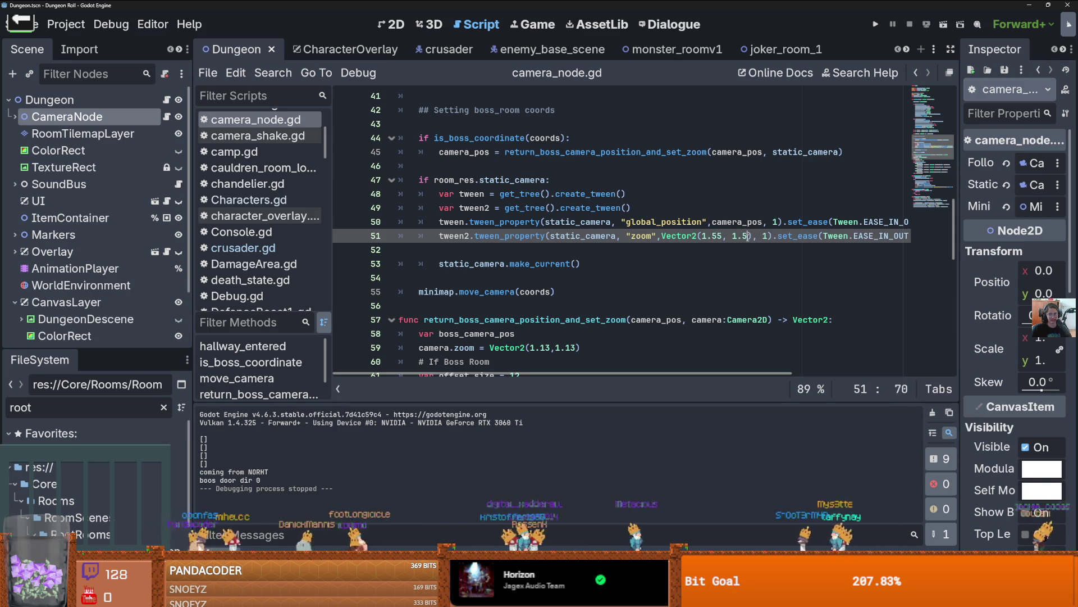
{"action": "type", "text": "5"}
{"action": "key", "text": "ctrl+s"}
- Delete the line setting static_camera.zoom directly, then run the game
{"action": "scroll", "coordinate": [595, 226], "scroll_direction": "up", "scroll_amount": 5}
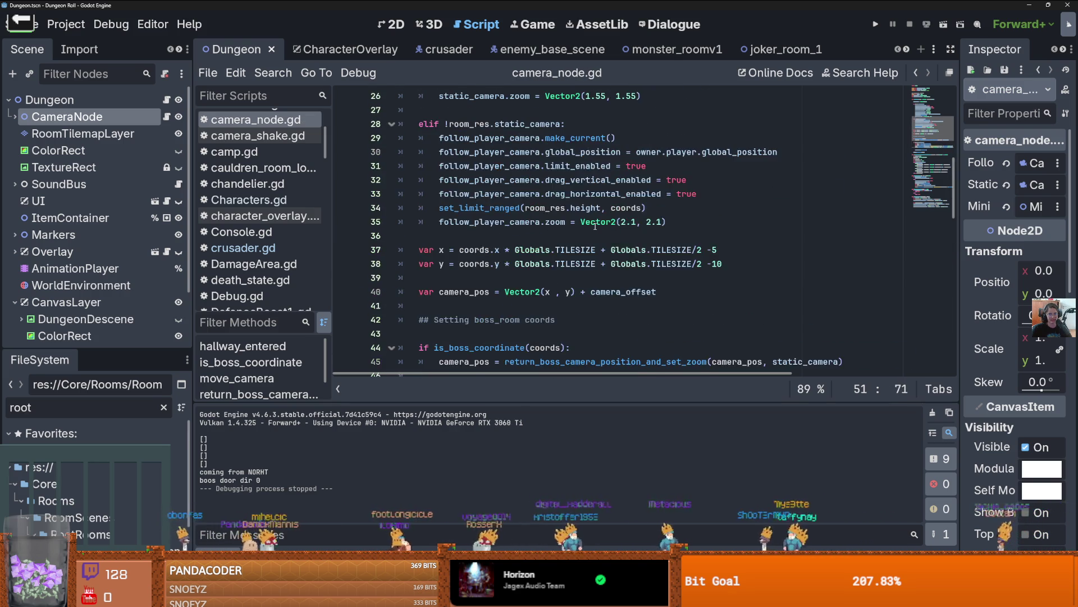
{"action": "scroll", "coordinate": [595, 226], "scroll_direction": "up", "scroll_amount": 3}
{"action": "left_click_drag", "start_coordinate": [641, 222], "coordinate": [401, 219]}
{"action": "key", "text": "BackSpace"}
{"action": "left_click", "coordinate": [874, 26]}
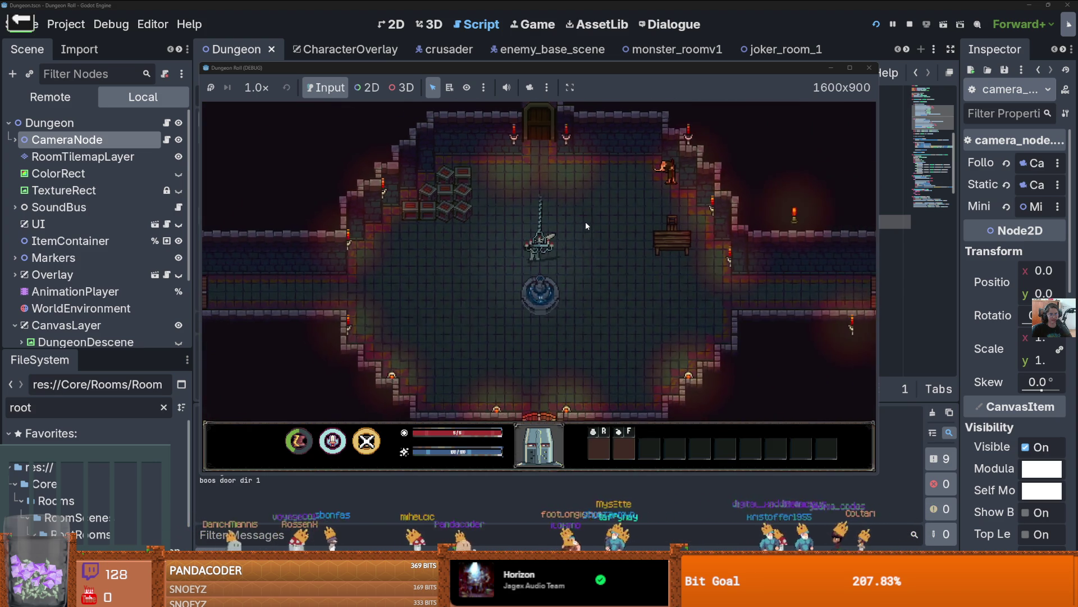
- Walk the knight to the shop room's top door and use it with E
{"action": "key", "text": "a"}
{"action": "key", "text": "s"}
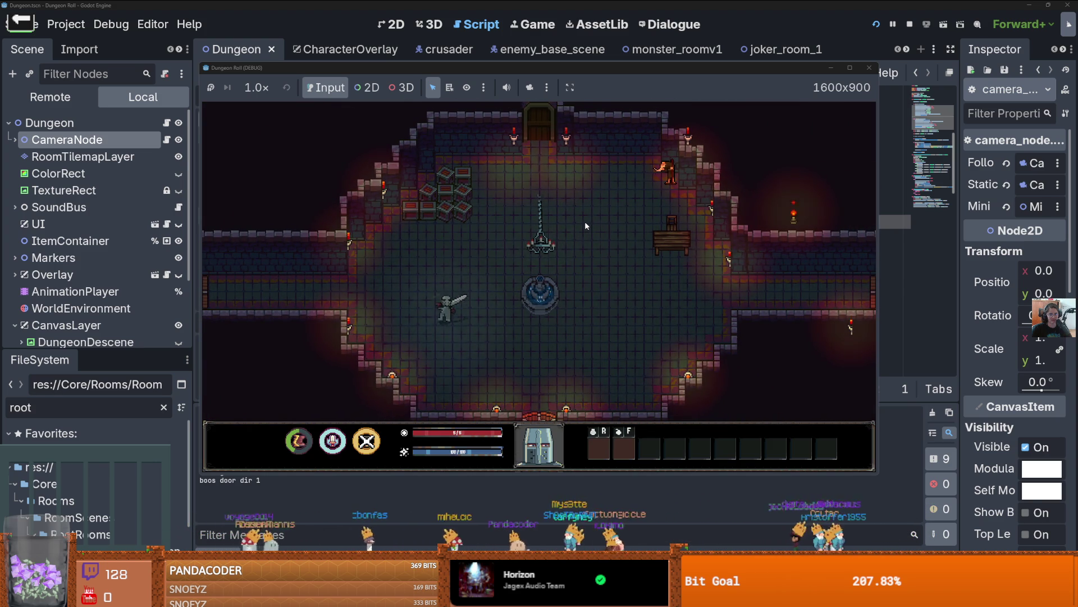
{"action": "key", "text": "d"}
{"action": "key", "text": "w"}
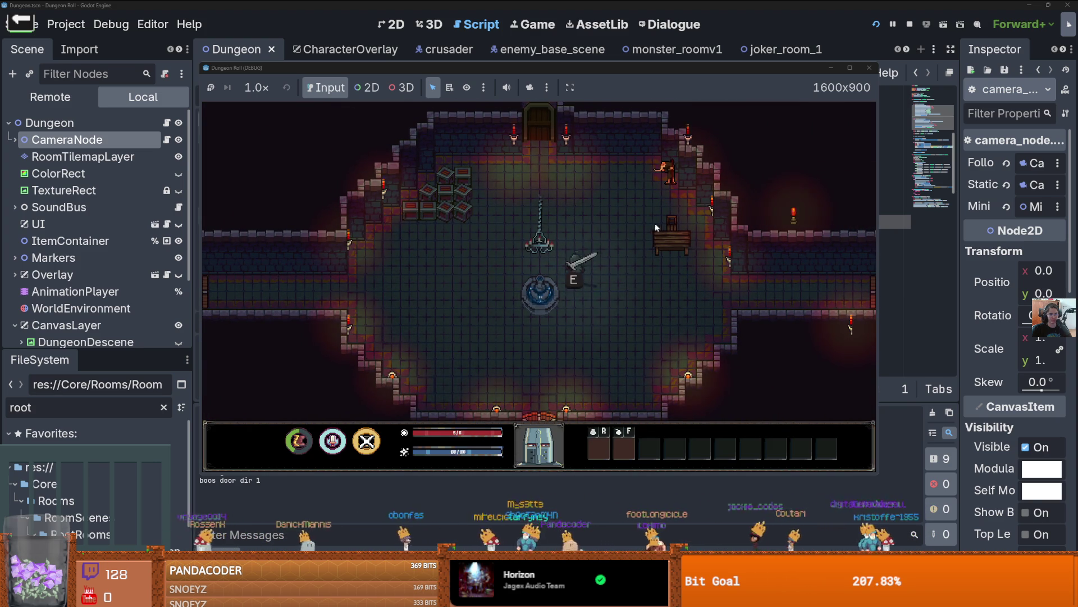
{"action": "key", "text": "e"}
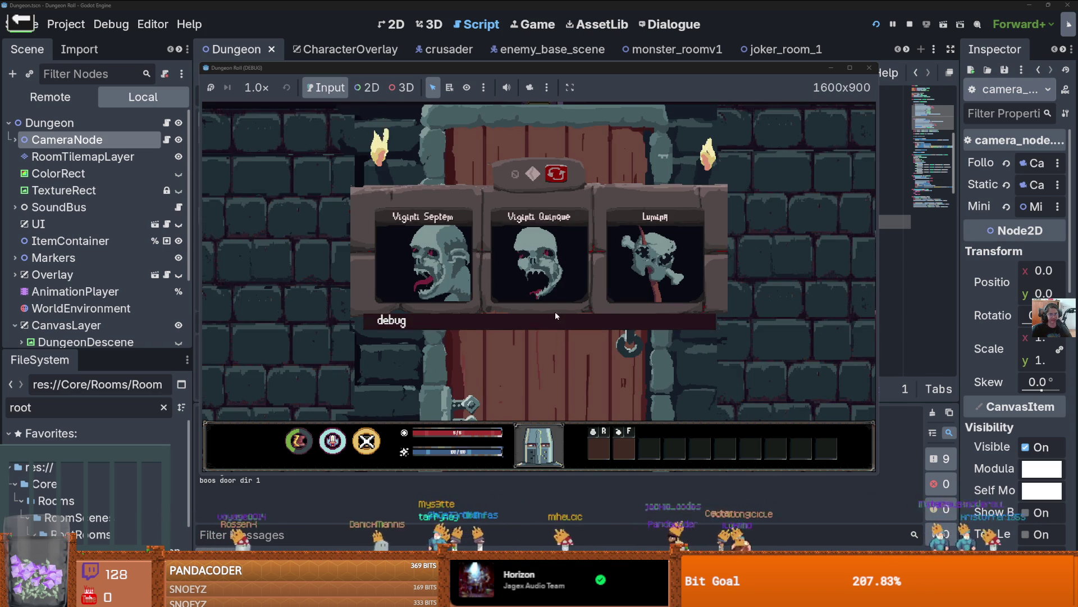
- Enable debug to list every room card and pick the Joker room card
{"action": "left_click", "coordinate": [467, 320]}
{"action": "scroll", "coordinate": [449, 386], "scroll_direction": "up", "scroll_amount": 5}
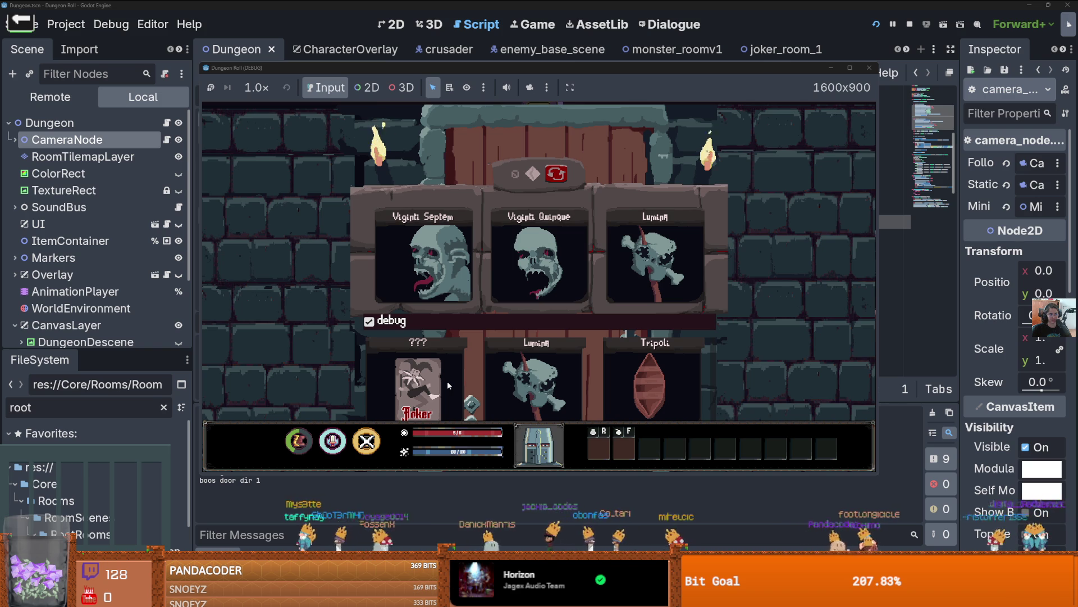
{"action": "scroll", "coordinate": [447, 381], "scroll_direction": "down", "scroll_amount": 3}
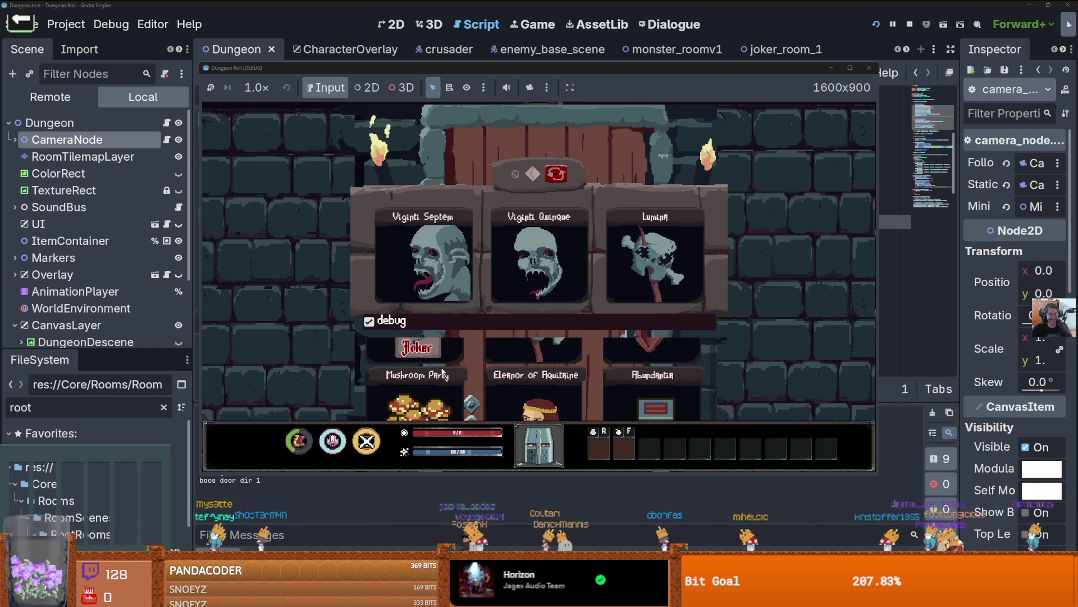
{"action": "scroll", "coordinate": [420, 348], "scroll_direction": "up", "scroll_amount": 1}
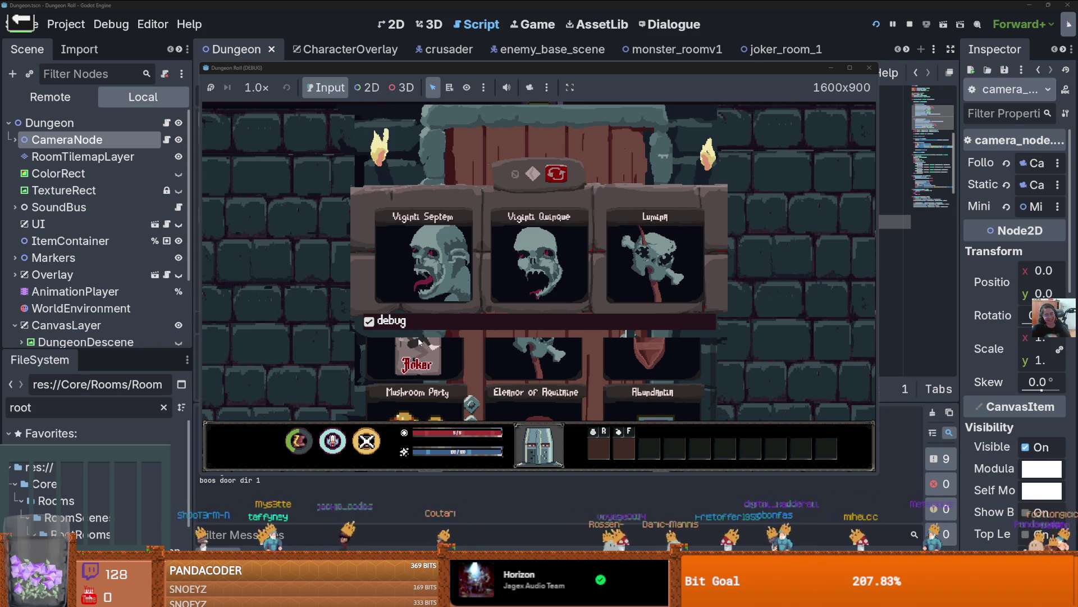
{"action": "left_click", "coordinate": [420, 350]}
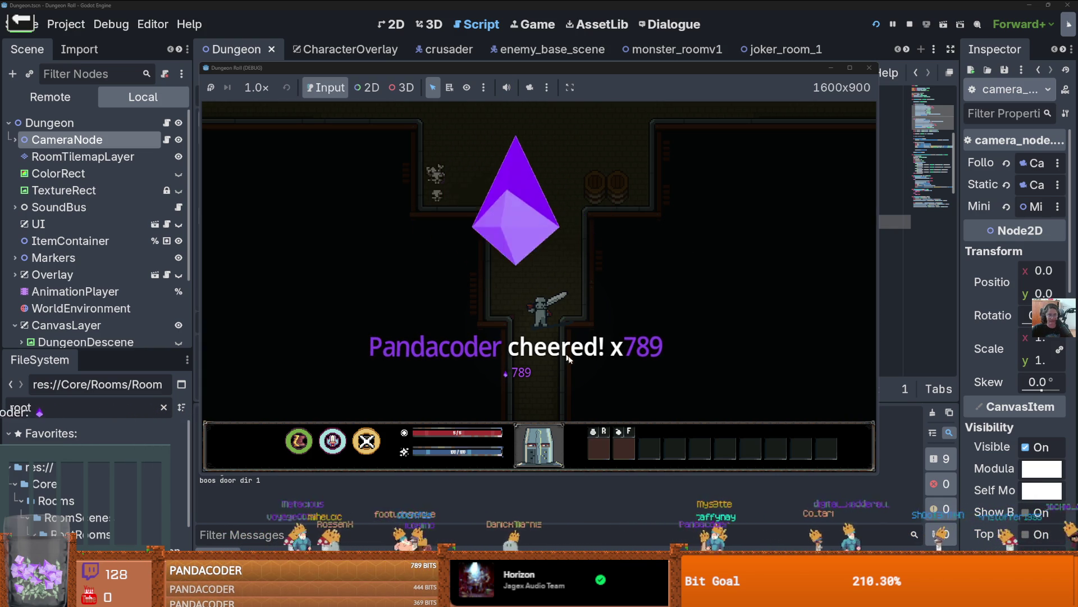
- Attack the enemy with the sword and walk toward the two NPCs
{"action": "key", "text": "w"}
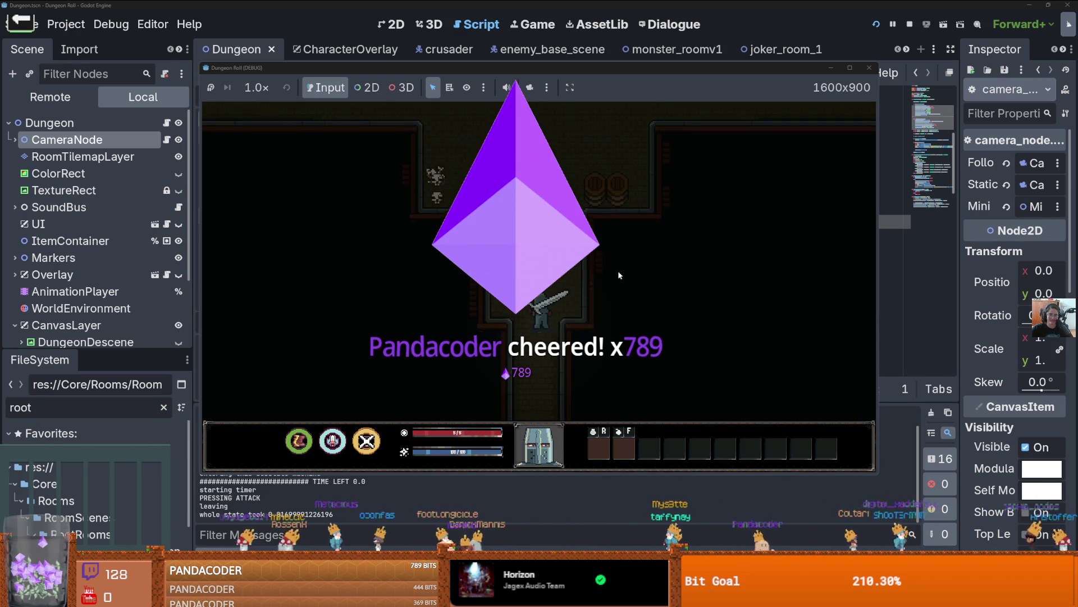
{"action": "key", "text": "space"}
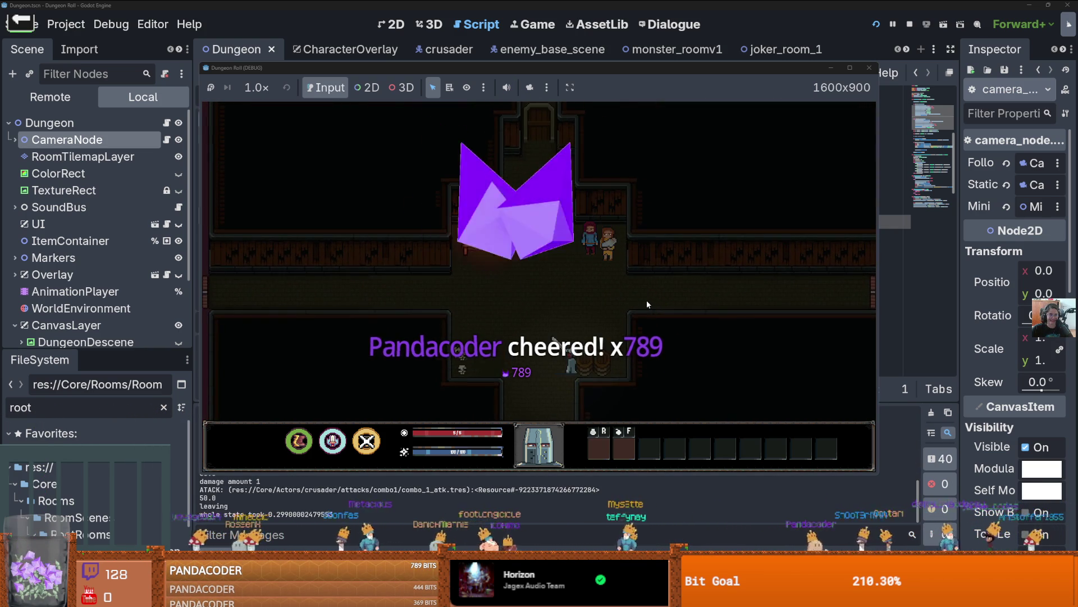
{"action": "key", "text": "w"}
{"action": "key", "text": "space"}
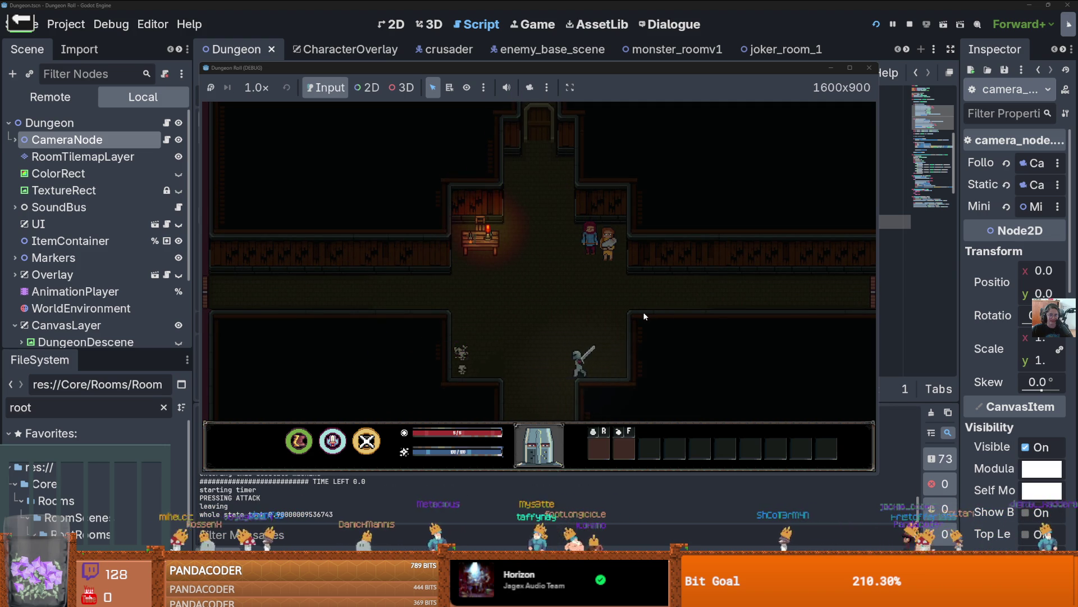
{"action": "key", "text": "w"}
- Walk the knight away from the NPCs and down the corridor into the room below
{"action": "key", "text": "d"}
{"action": "key", "text": "s"}
{"action": "key", "text": "s"}
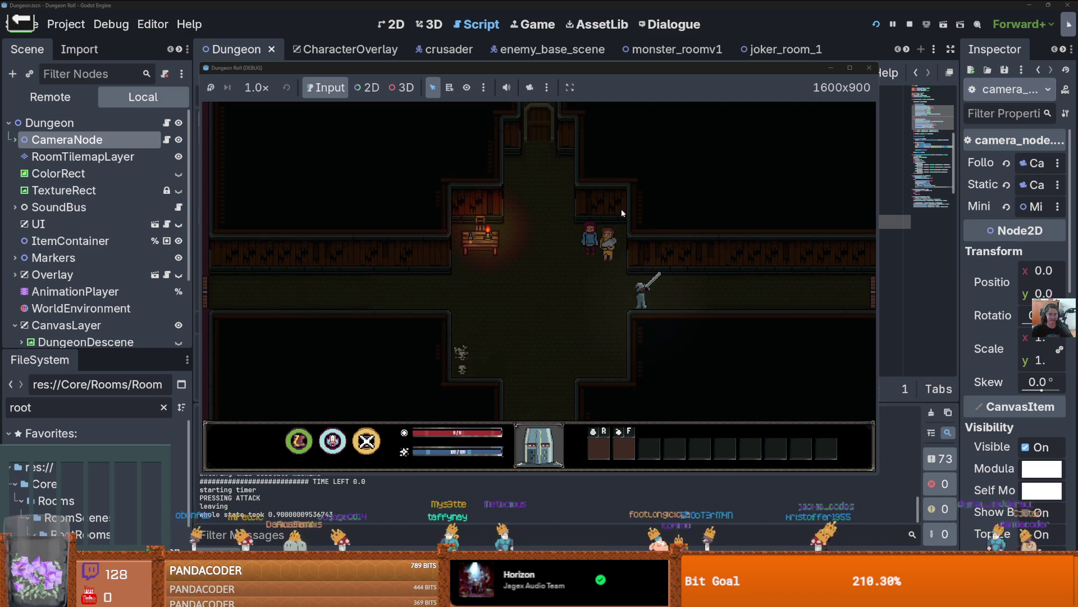
{"action": "key", "text": "s"}
{"action": "key", "text": "a"}
{"action": "key", "text": "s"}
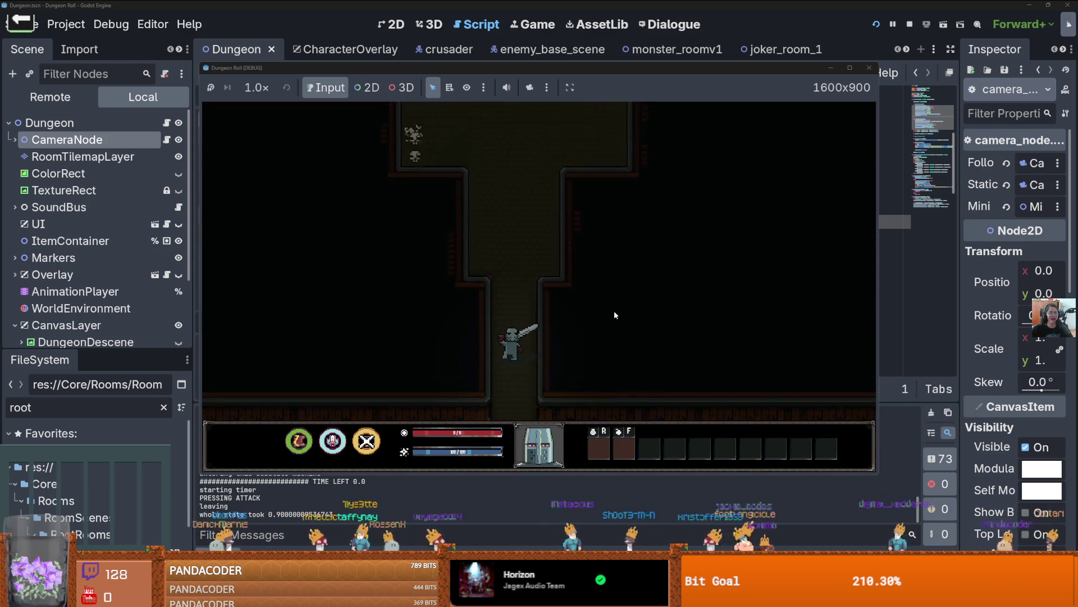
{"action": "key", "text": "s"}
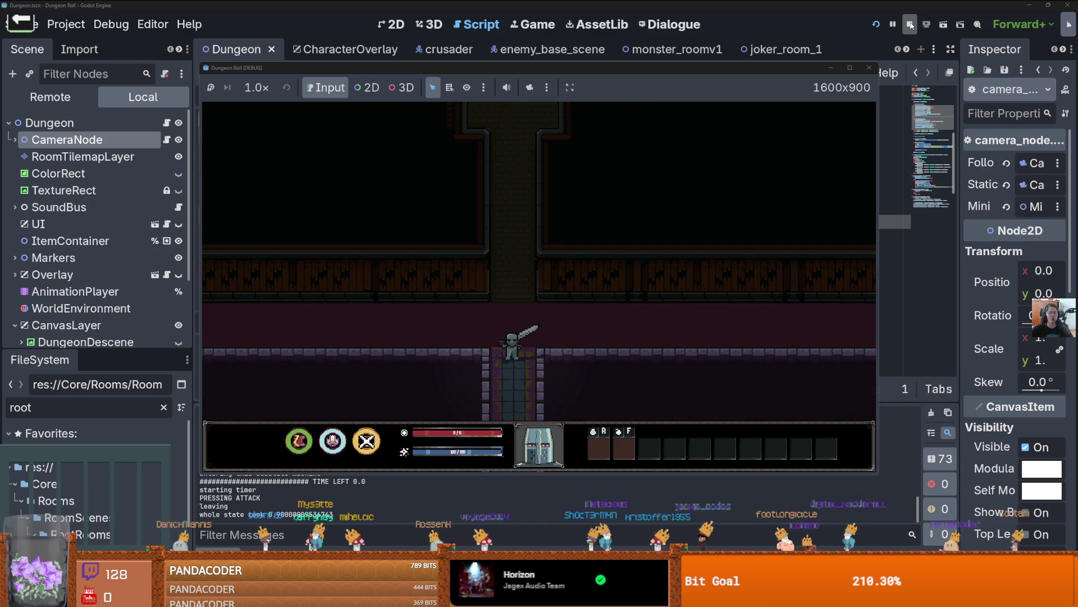
- Stop the running game and save the scene
{"action": "left_click", "coordinate": [910, 25]}
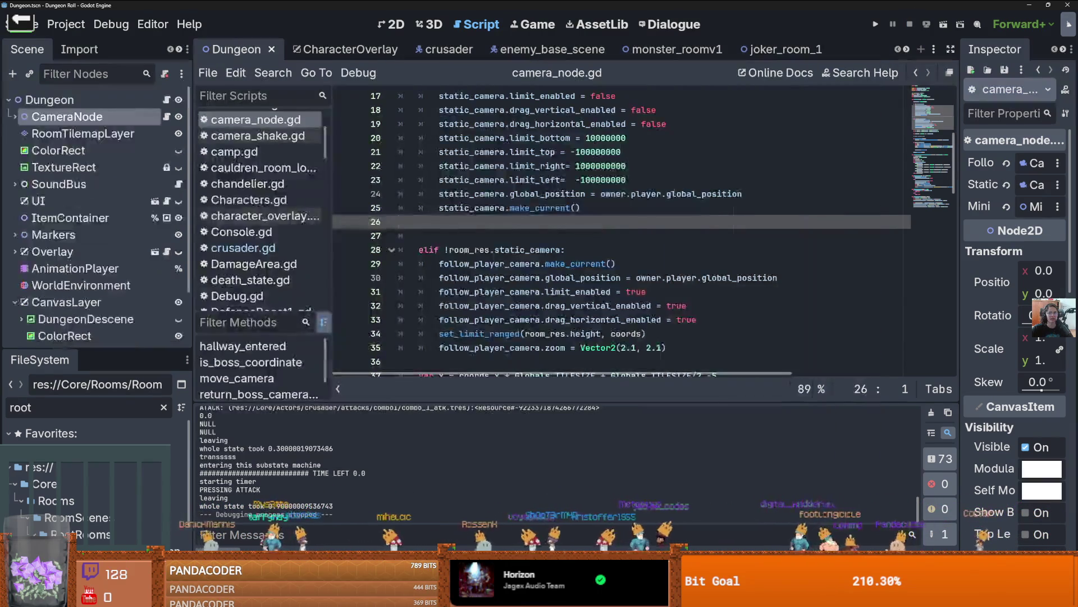
{"action": "scroll", "coordinate": [654, 233], "scroll_direction": "up", "scroll_amount": 1}
{"action": "scroll", "coordinate": [562, 168], "scroll_direction": "down", "scroll_amount": 2}
{"action": "key", "text": "ctrl+s"}
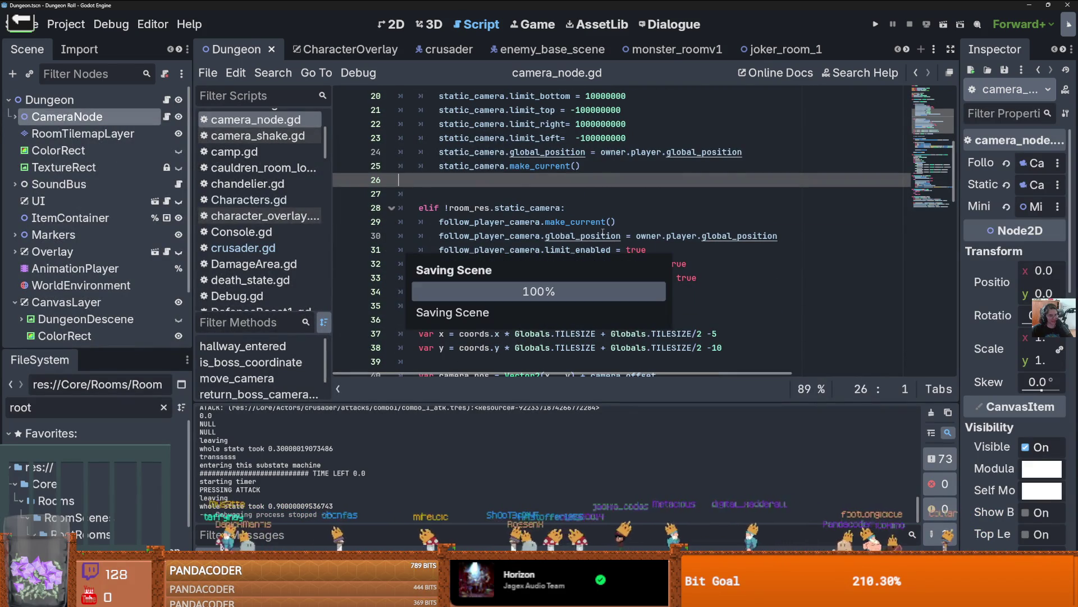
- Open joker_room_1 in the 2D view and select its DungeonFloorLayer tile layer
{"action": "left_click", "coordinate": [392, 26]}
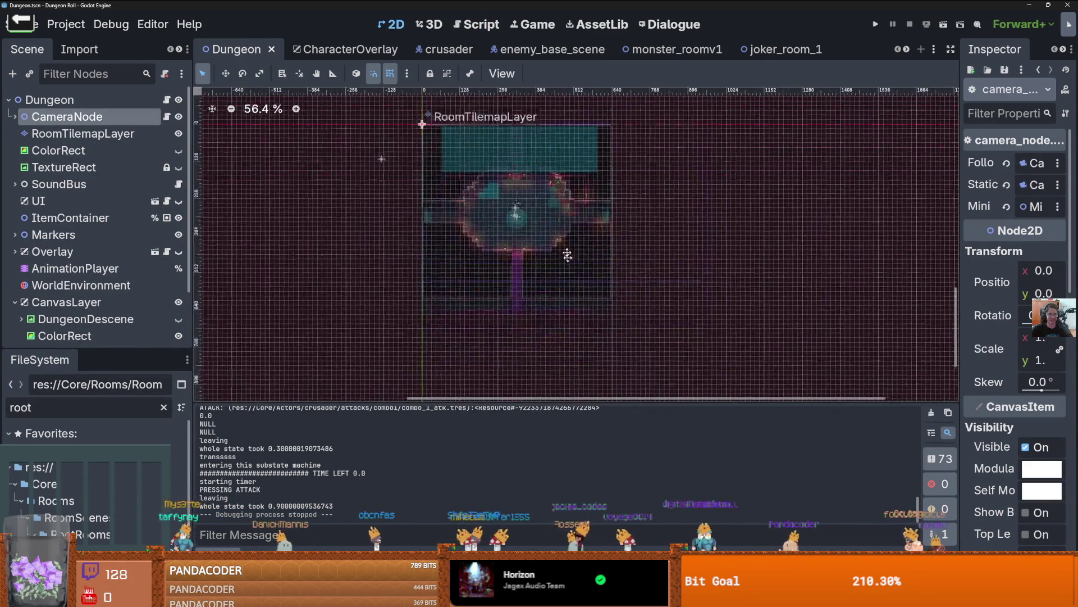
{"action": "left_click", "coordinate": [780, 49]}
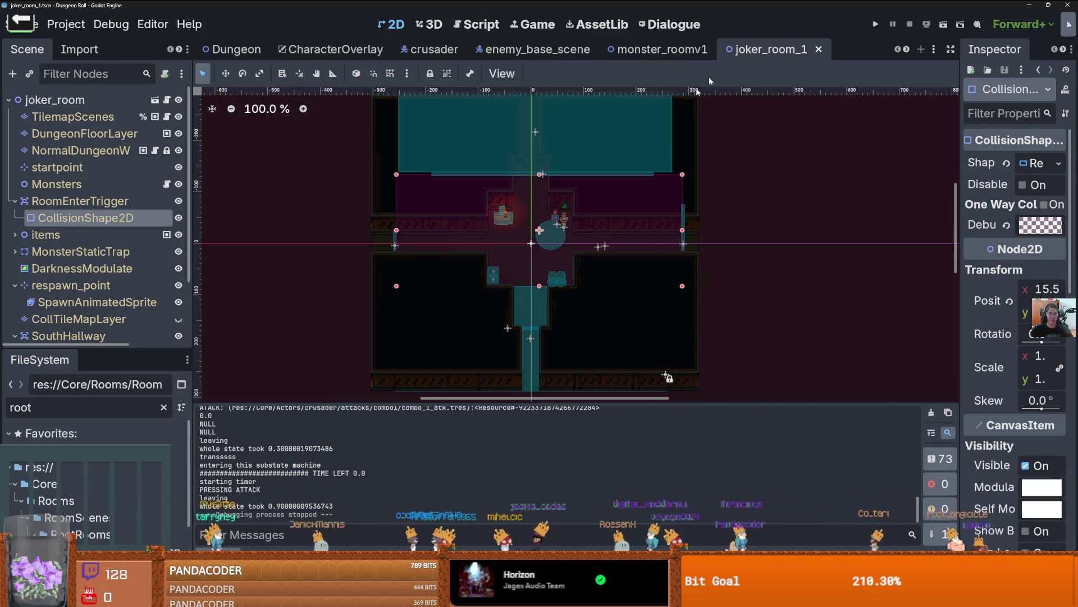
{"action": "scroll", "coordinate": [657, 344], "scroll_direction": "down", "scroll_amount": 2}
{"action": "scroll", "coordinate": [562, 271], "scroll_direction": "up", "scroll_amount": 3}
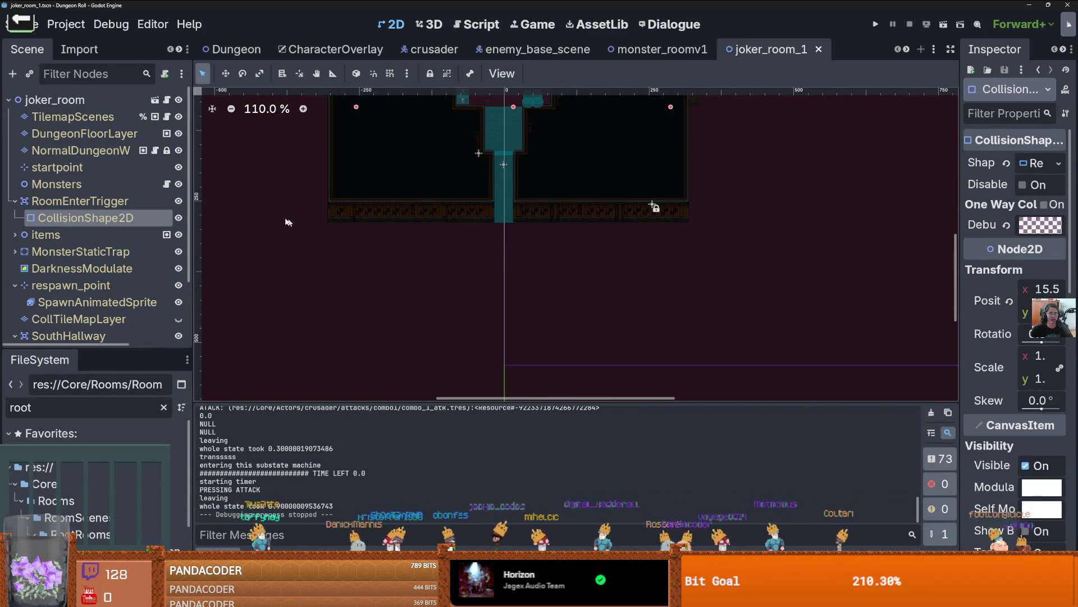
{"action": "left_click", "coordinate": [95, 133]}
{"action": "scroll", "coordinate": [448, 225], "scroll_direction": "down", "scroll_amount": 4}
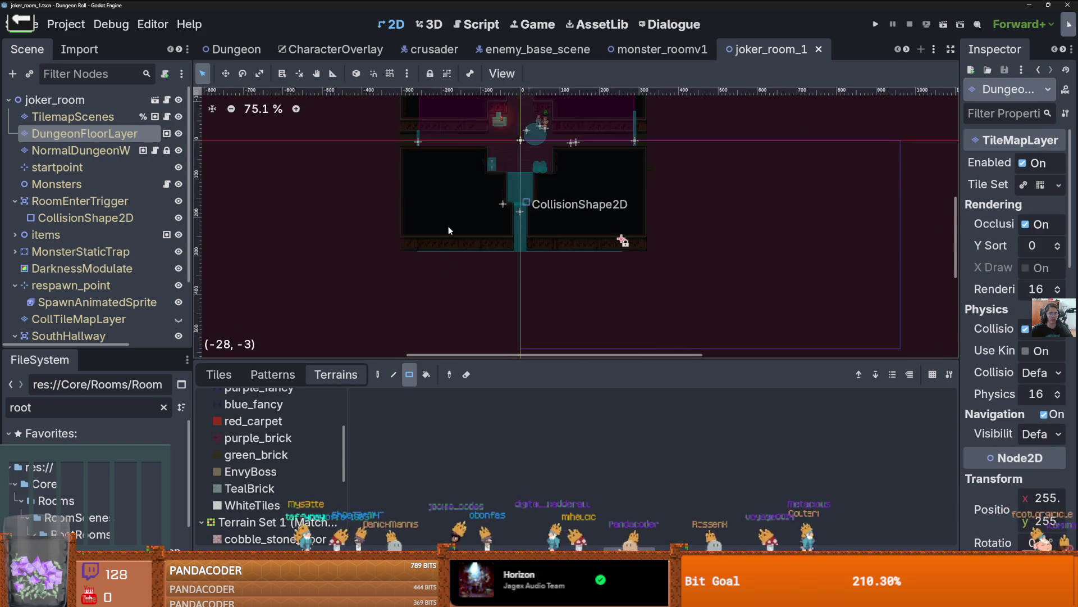
{"action": "scroll", "coordinate": [448, 224], "scroll_direction": "up", "scroll_amount": 2}
{"action": "scroll", "coordinate": [444, 217], "scroll_direction": "down", "scroll_amount": 3}
{"action": "scroll", "coordinate": [459, 215], "scroll_direction": "up", "scroll_amount": 1}
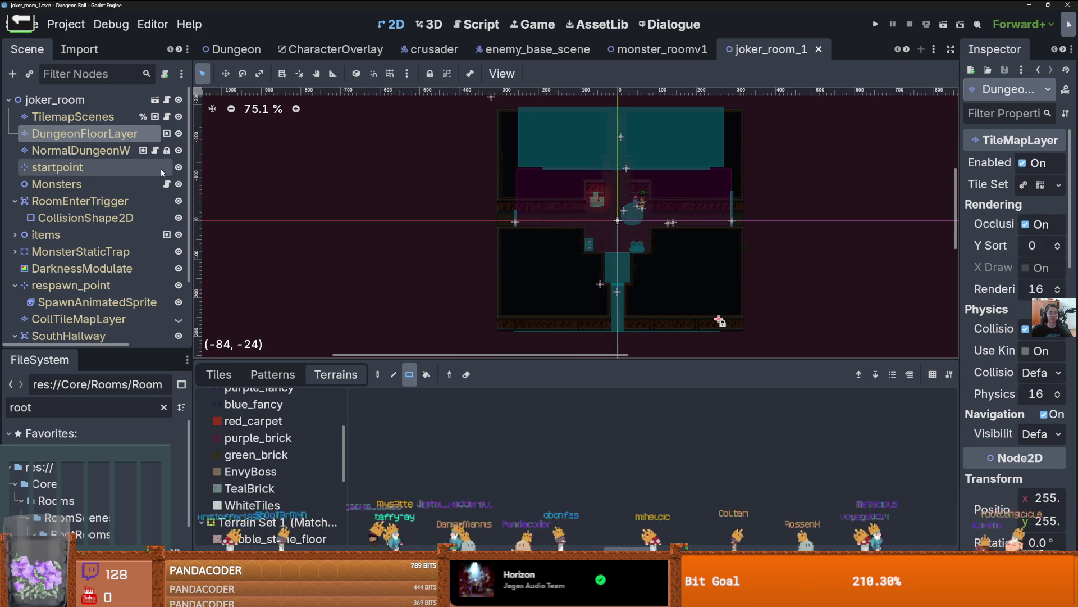
{"action": "left_click", "coordinate": [78, 150]}
{"action": "left_click", "coordinate": [84, 133]}
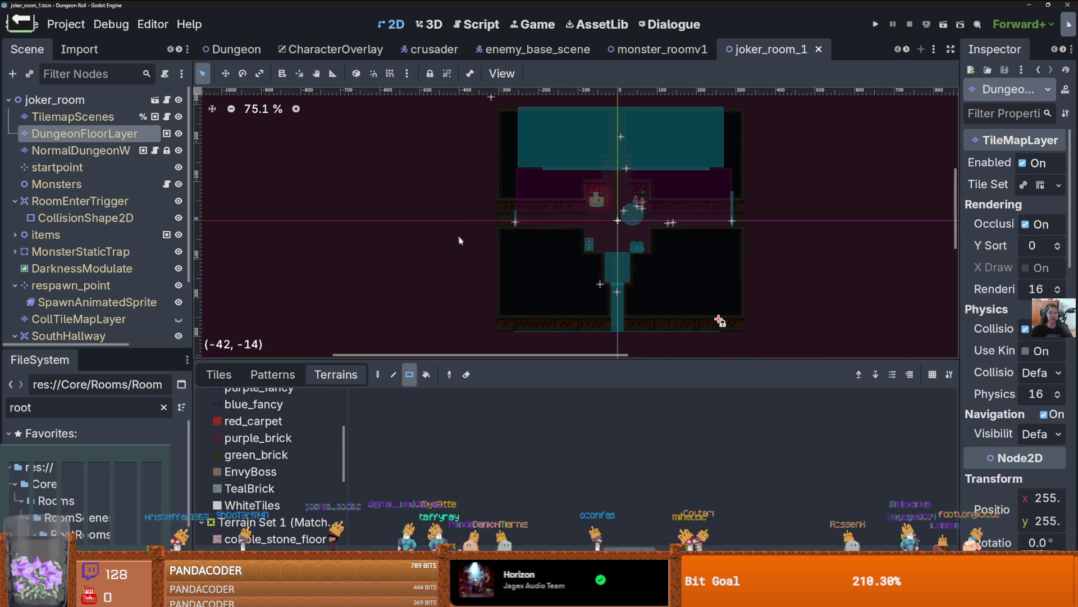
{"action": "scroll", "coordinate": [457, 230], "scroll_direction": "down", "scroll_amount": 1}
{"action": "scroll", "coordinate": [517, 201], "scroll_direction": "down", "scroll_amount": 2}
- Frame the whole room and select the NormalDungeonW wall tile layer
{"action": "mouse_move", "coordinate": [552, 242]}
{"action": "left_mouse_down"}
{"action": "mouse_move", "coordinate": [422, 185]}
{"action": "mouse_move", "coordinate": [467, 188]}
{"action": "left_mouse_up"}
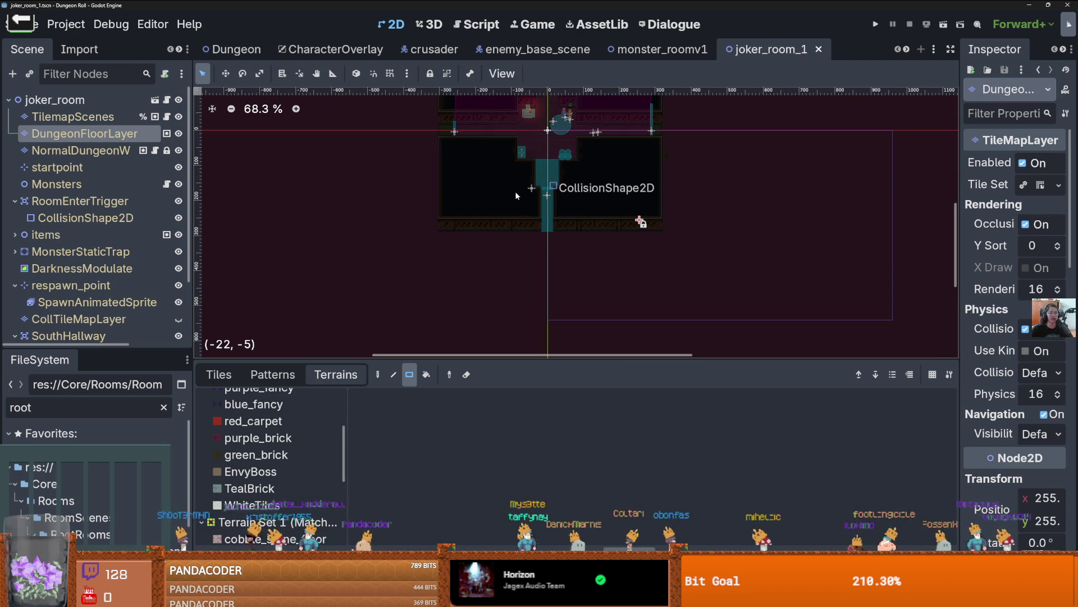
{"action": "scroll", "coordinate": [506, 227], "scroll_direction": "up", "scroll_amount": 2}
{"action": "scroll", "coordinate": [547, 221], "scroll_direction": "down", "scroll_amount": 2}
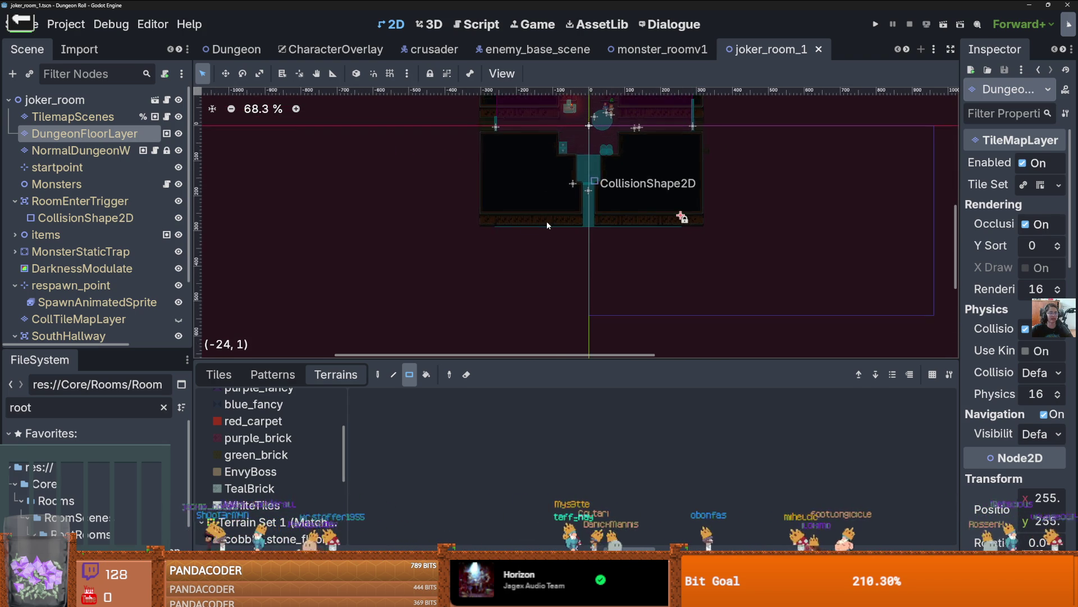
{"action": "scroll", "coordinate": [550, 222], "scroll_direction": "up", "scroll_amount": 1}
{"action": "scroll", "coordinate": [562, 230], "scroll_direction": "down", "scroll_amount": 1}
{"action": "scroll", "coordinate": [631, 250], "scroll_direction": "up", "scroll_amount": 3}
{"action": "scroll", "coordinate": [631, 249], "scroll_direction": "right", "scroll_amount": 2}
{"action": "left_click", "coordinate": [79, 150]}
{"action": "left_click", "coordinate": [84, 133]}
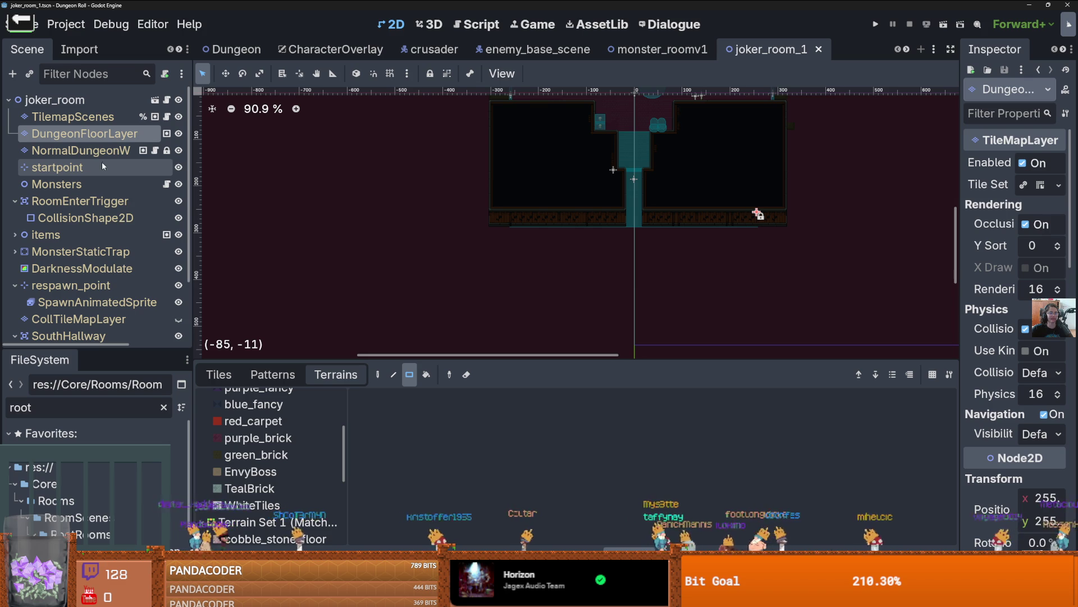
{"action": "left_click", "coordinate": [79, 150]}
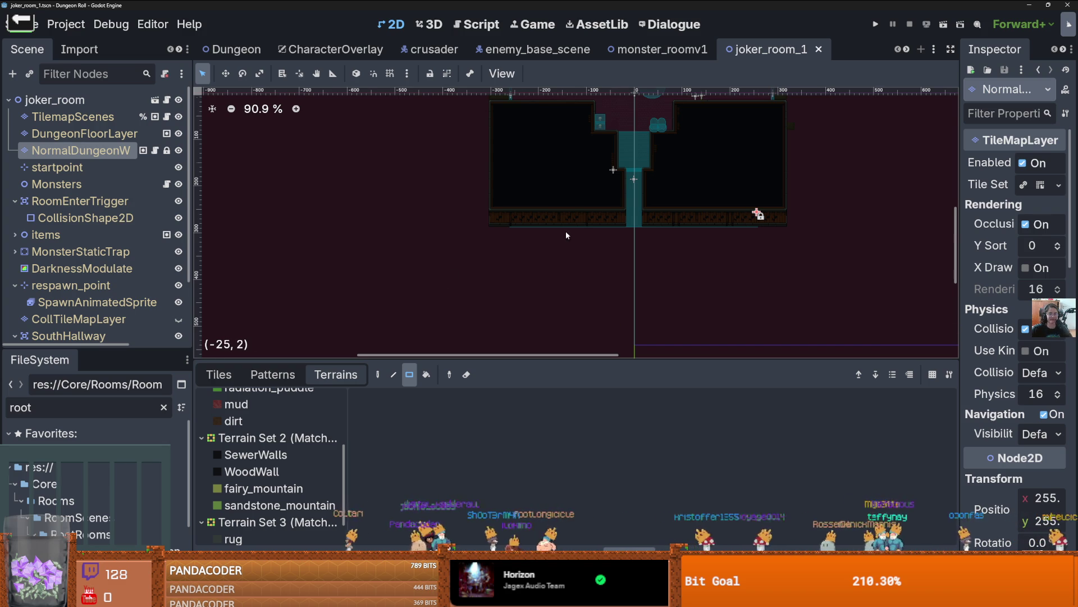
- Box-select the bottom wall tile rows across the room and delete them
{"action": "scroll", "coordinate": [566, 235], "scroll_direction": "down", "scroll_amount": 1}
{"action": "scroll", "coordinate": [496, 254], "scroll_direction": "down", "scroll_amount": 1}
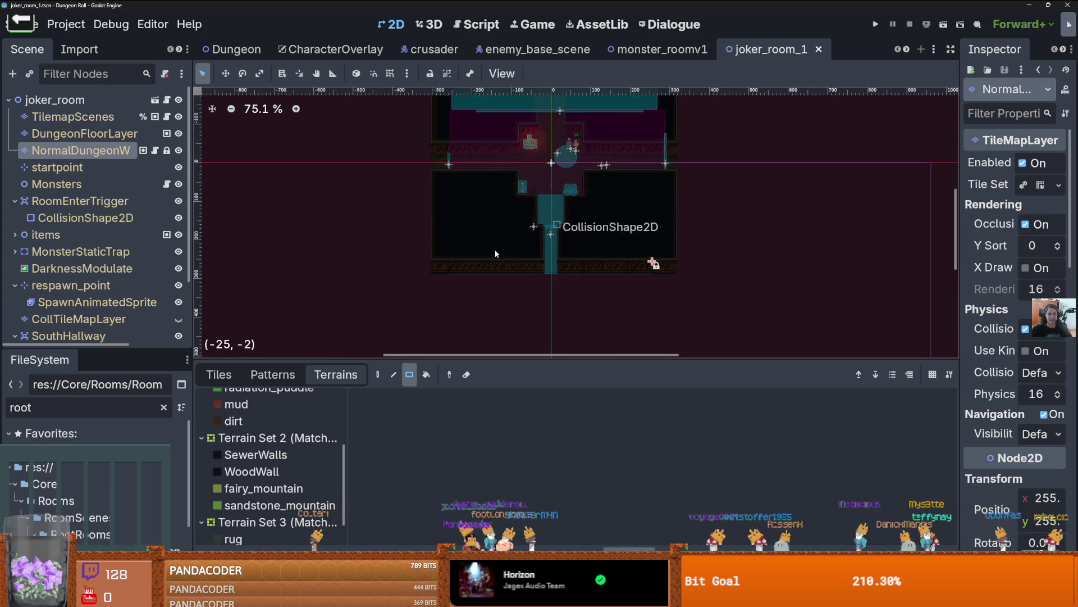
{"action": "scroll", "coordinate": [495, 253], "scroll_direction": "up", "scroll_amount": 3}
{"action": "left_click", "coordinate": [213, 373]}
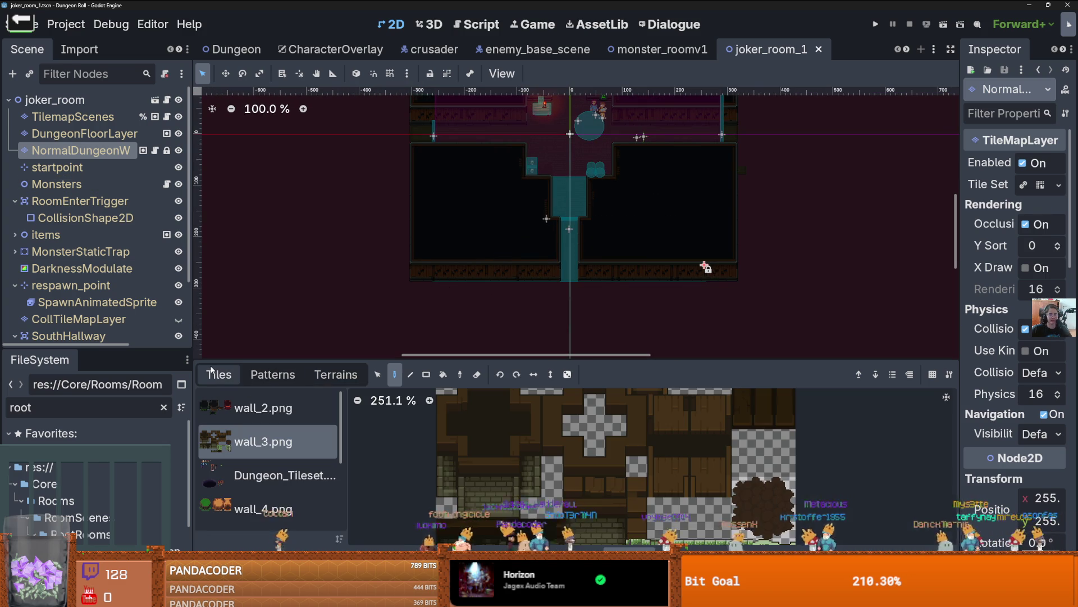
{"action": "left_click", "coordinate": [377, 374]}
{"action": "mouse_move", "coordinate": [387, 225]}
{"action": "left_mouse_down"}
{"action": "mouse_move", "coordinate": [539, 243]}
{"action": "mouse_move", "coordinate": [792, 238]}
{"action": "mouse_move", "coordinate": [769, 237]}
{"action": "left_mouse_up"}
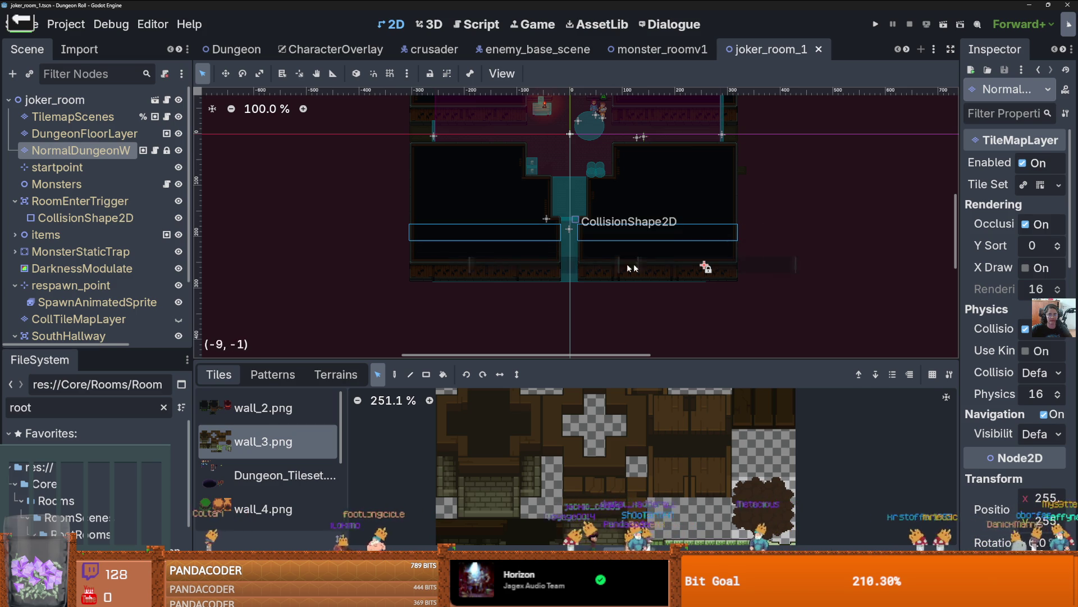
{"action": "key", "text": "Delete"}
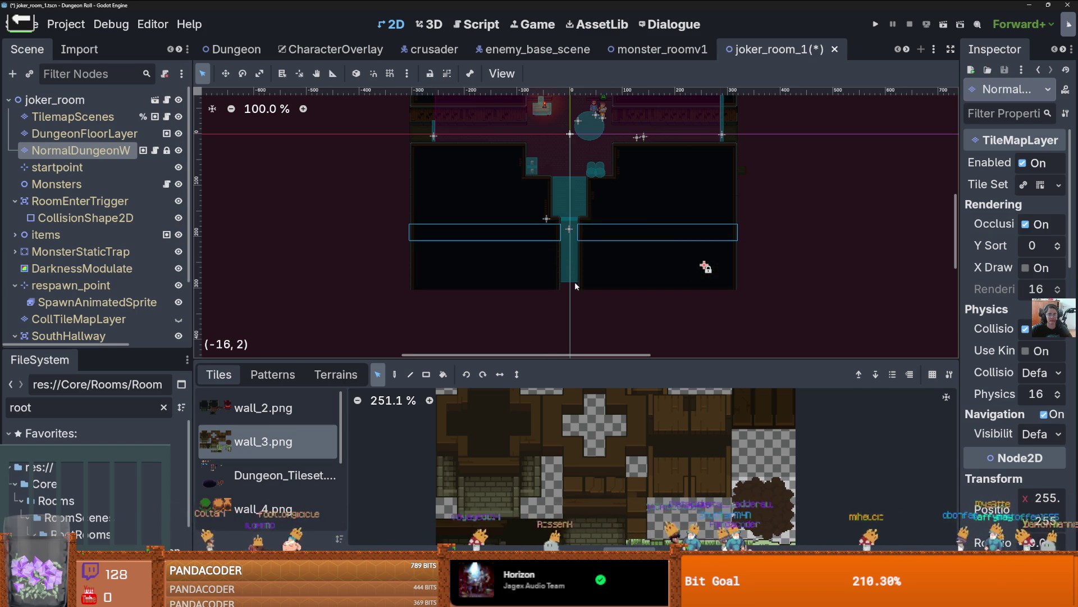
- Check the edited room and save the scene
{"action": "scroll", "coordinate": [530, 220], "scroll_direction": "up", "scroll_amount": 3}
{"action": "scroll", "coordinate": [529, 220], "scroll_direction": "down", "scroll_amount": 2}
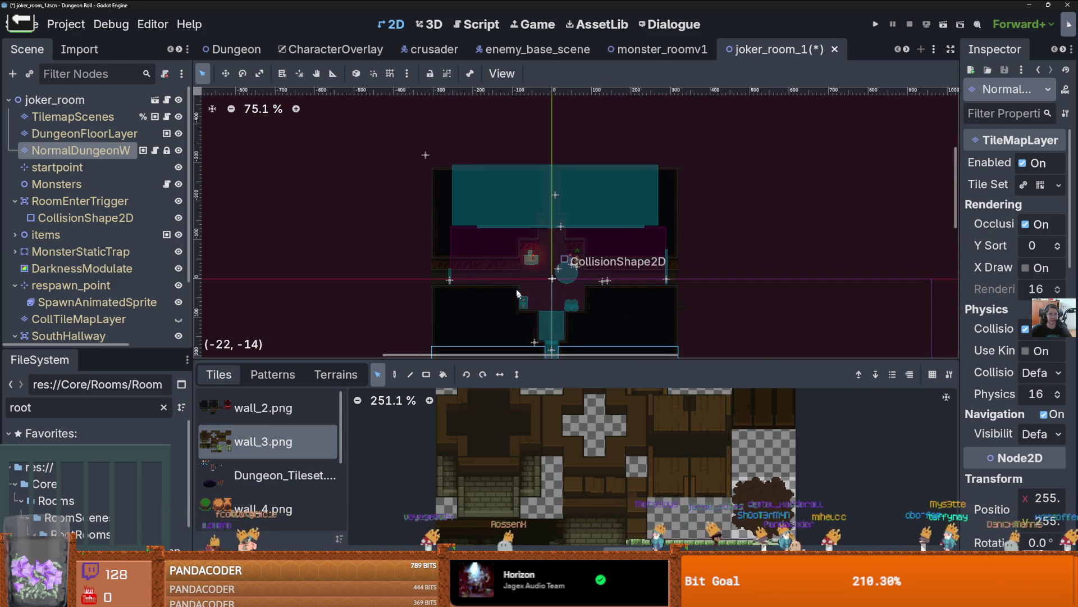
{"action": "scroll", "coordinate": [493, 228], "scroll_direction": "up", "scroll_amount": 3}
{"action": "scroll", "coordinate": [526, 235], "scroll_direction": "up", "scroll_amount": 2}
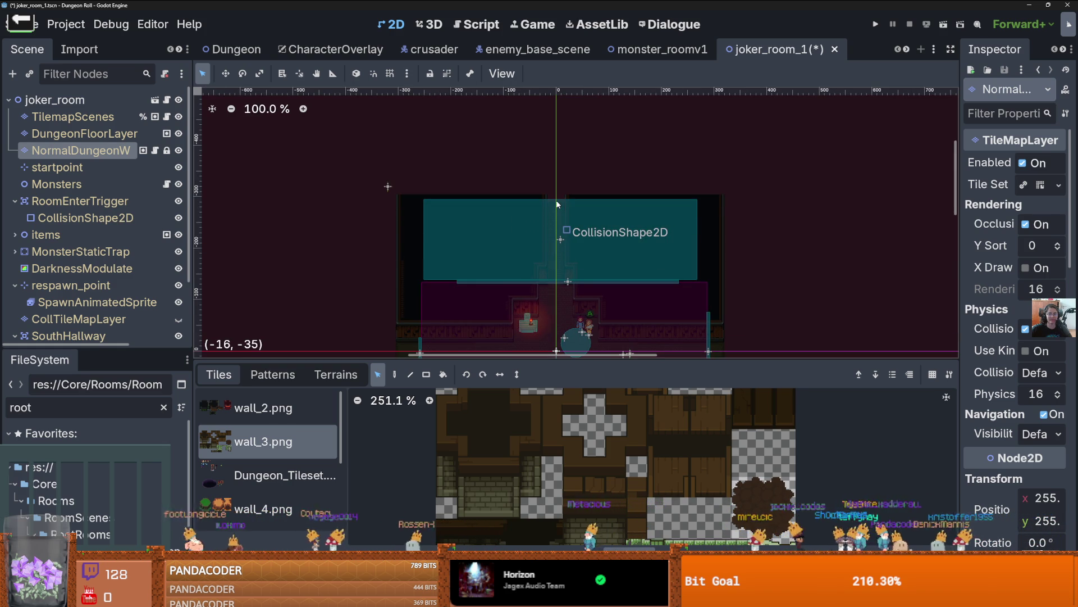
{"action": "scroll", "coordinate": [562, 225], "scroll_direction": "up", "scroll_amount": 1}
{"action": "scroll", "coordinate": [601, 225], "scroll_direction": "down", "scroll_amount": 1}
{"action": "scroll", "coordinate": [429, 258], "scroll_direction": "down", "scroll_amount": 2}
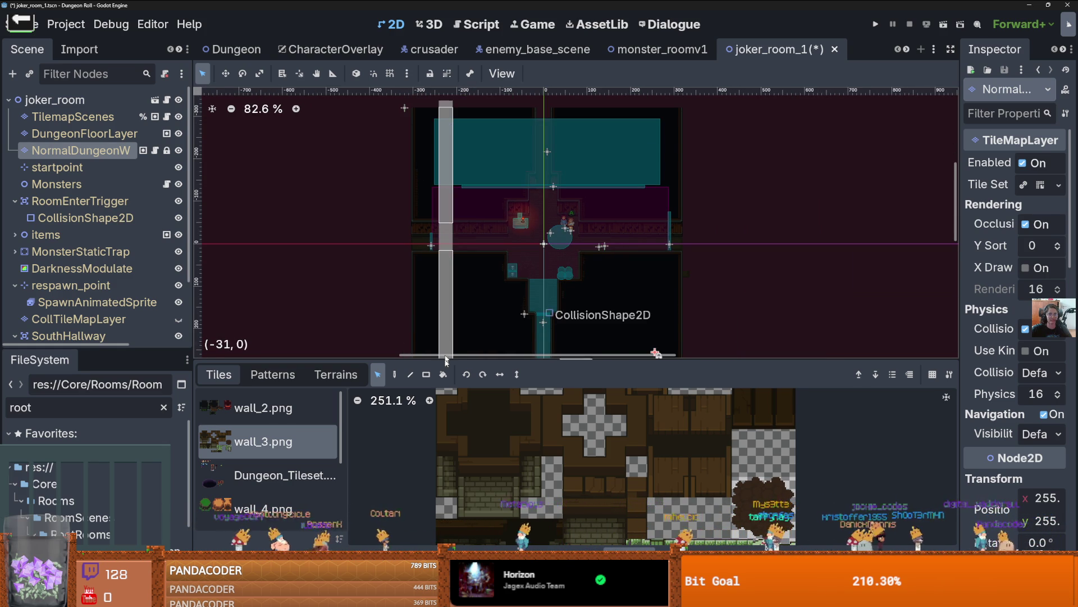
{"action": "scroll", "coordinate": [458, 260], "scroll_direction": "down", "scroll_amount": 2}
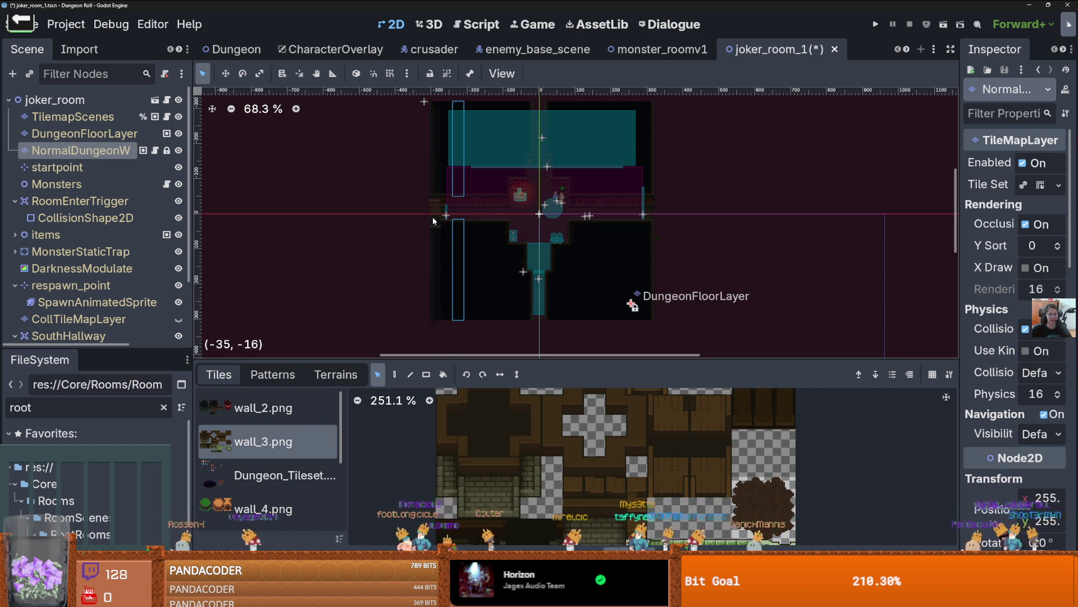
{"action": "scroll", "coordinate": [431, 212], "scroll_direction": "up", "scroll_amount": 2}
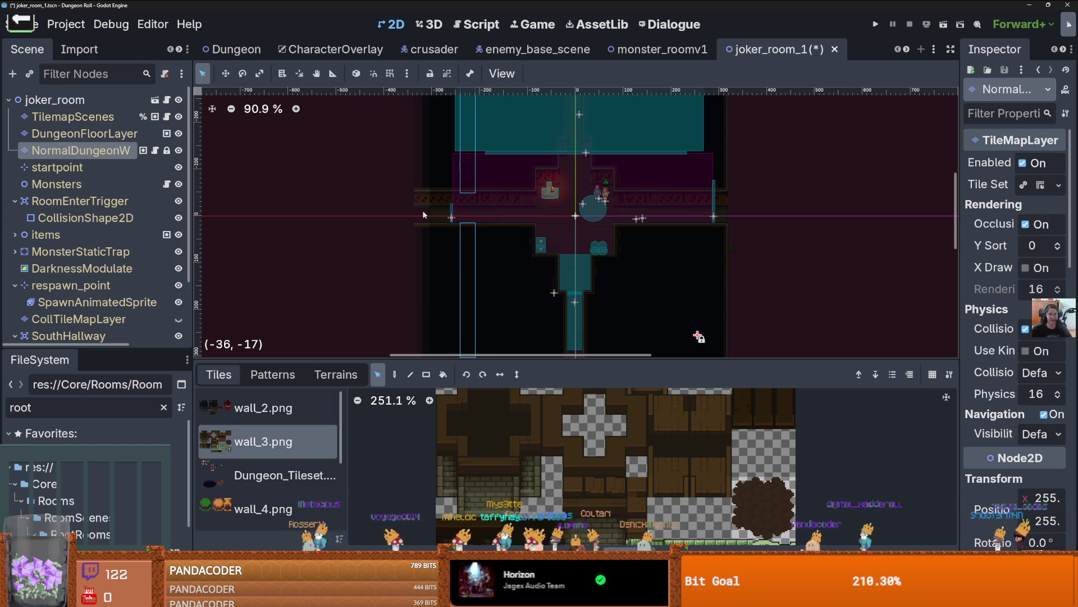
{"action": "scroll", "coordinate": [423, 210], "scroll_direction": "down", "scroll_amount": 3}
{"action": "key", "text": "ctrl+s"}
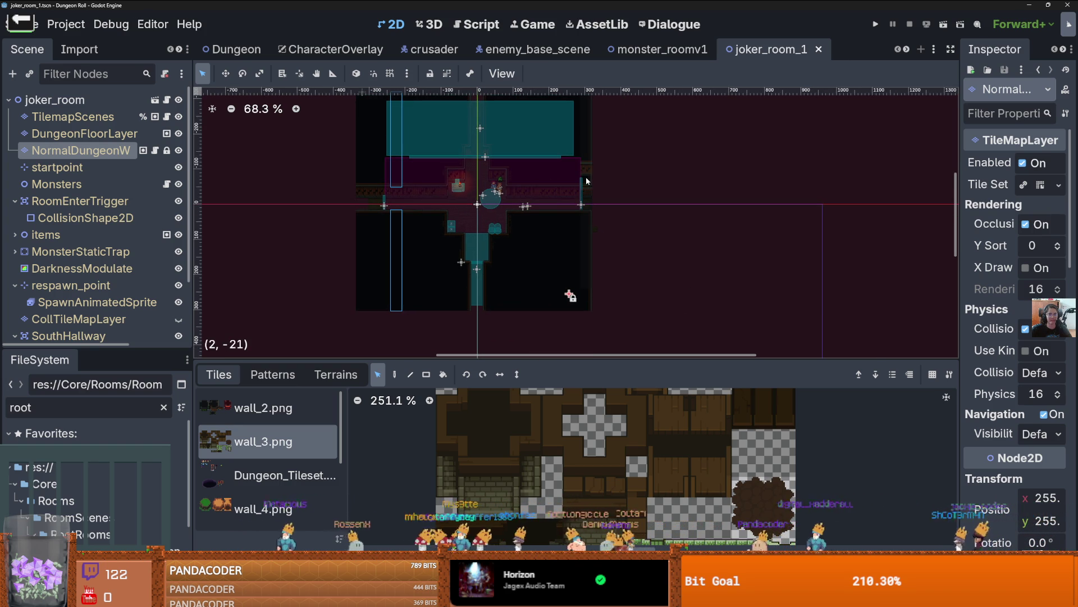
- Paint a column of wall tiles on the right edge, save, and launch the game
{"action": "left_click", "coordinate": [584, 204]}
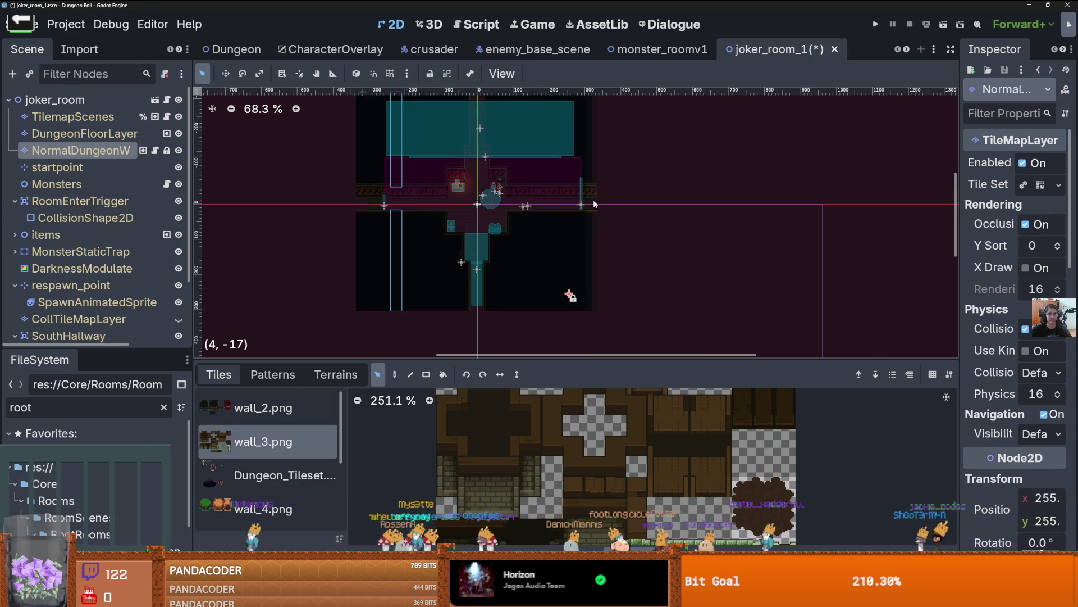
{"action": "scroll", "coordinate": [609, 214], "scroll_direction": "up", "scroll_amount": 2}
{"action": "key", "text": "ctrl+s"}
{"action": "scroll", "coordinate": [608, 215], "scroll_direction": "down", "scroll_amount": 3}
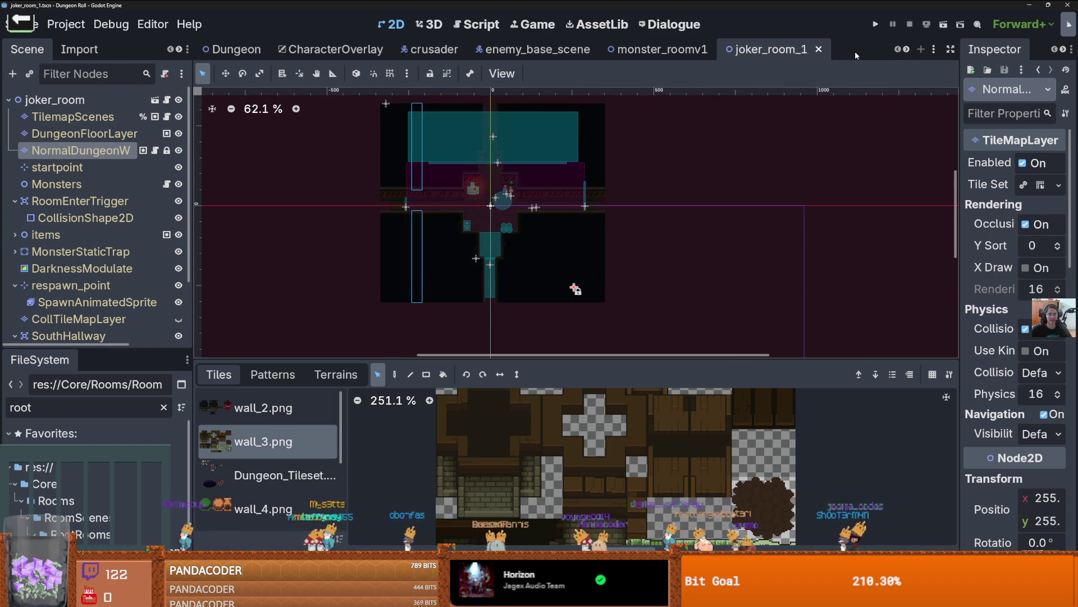
{"action": "left_click", "coordinate": [878, 25]}
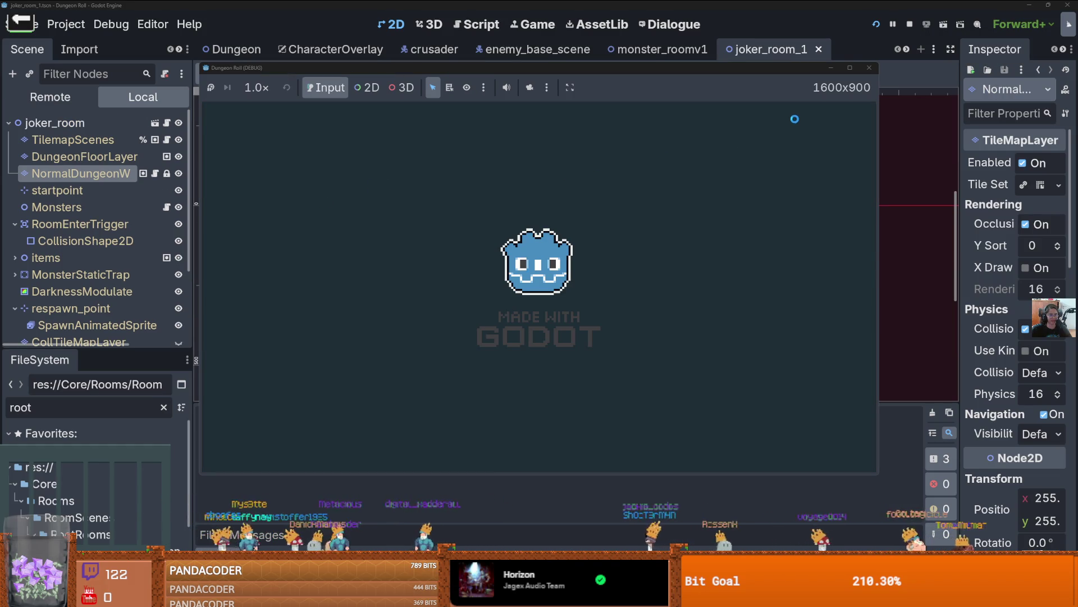
- Maximize the game window and walk the knight through the top door
{"action": "left_click", "coordinate": [849, 68]}
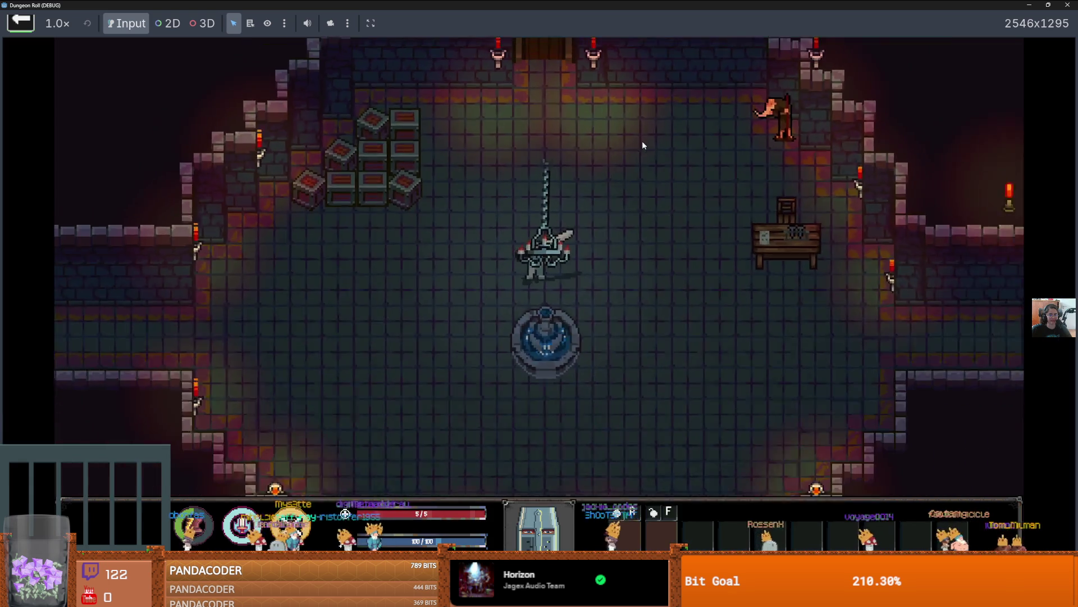
{"action": "key", "text": "w"}
{"action": "key", "text": "d"}
{"action": "key", "text": "e"}
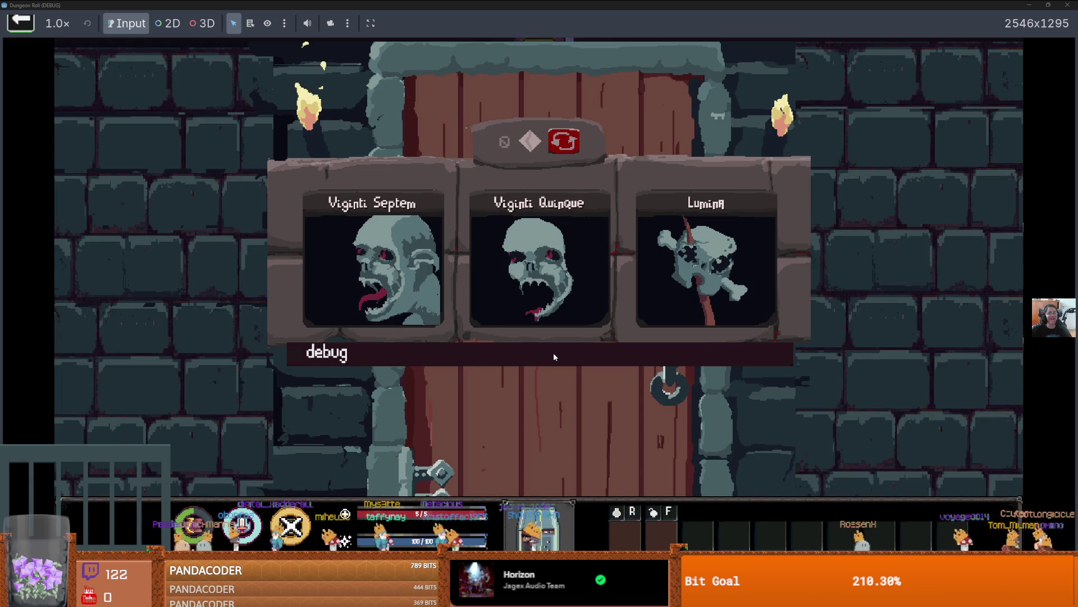
- Turn on the debug room list, enter a room from the cards, then stop the game with F8
{"action": "left_click", "coordinate": [554, 354]}
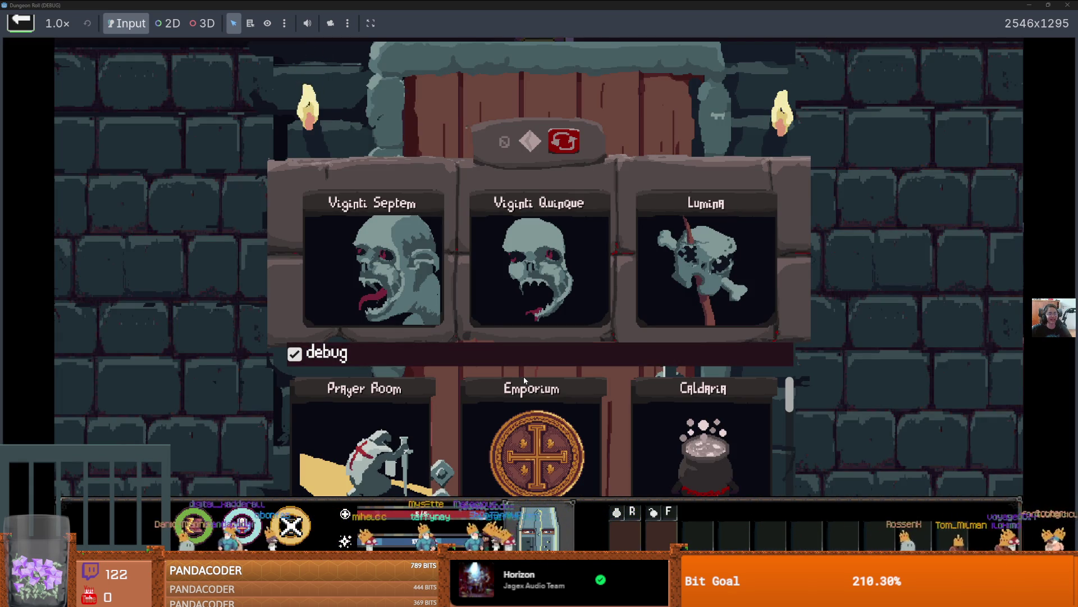
{"action": "scroll", "coordinate": [524, 380], "scroll_direction": "down", "scroll_amount": 2}
{"action": "scroll", "coordinate": [525, 380], "scroll_direction": "up", "scroll_amount": 2}
{"action": "scroll", "coordinate": [524, 380], "scroll_direction": "down", "scroll_amount": 10}
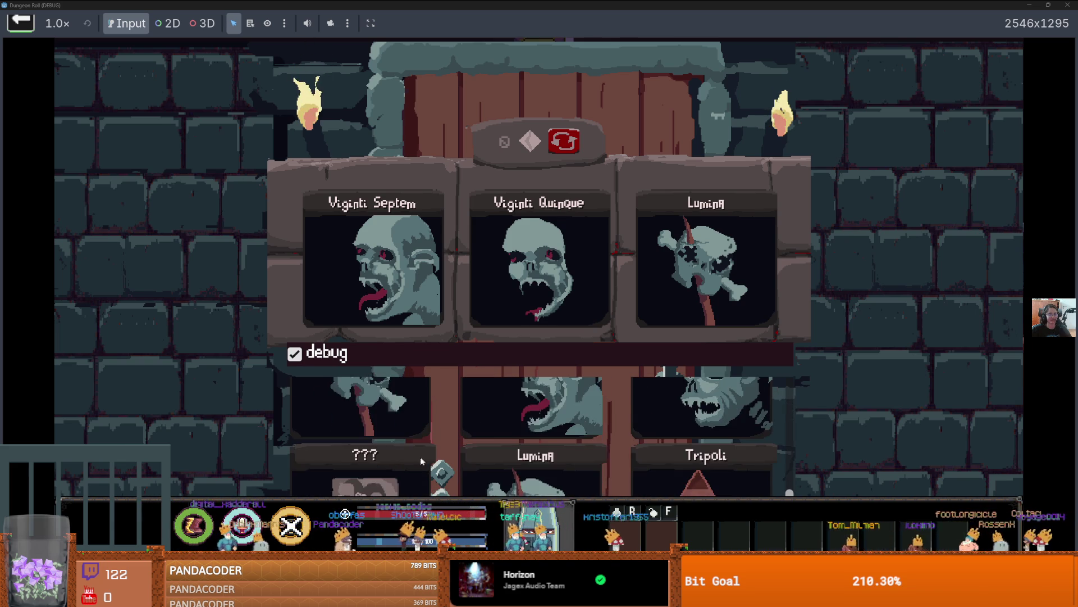
{"action": "left_click", "coordinate": [377, 404]}
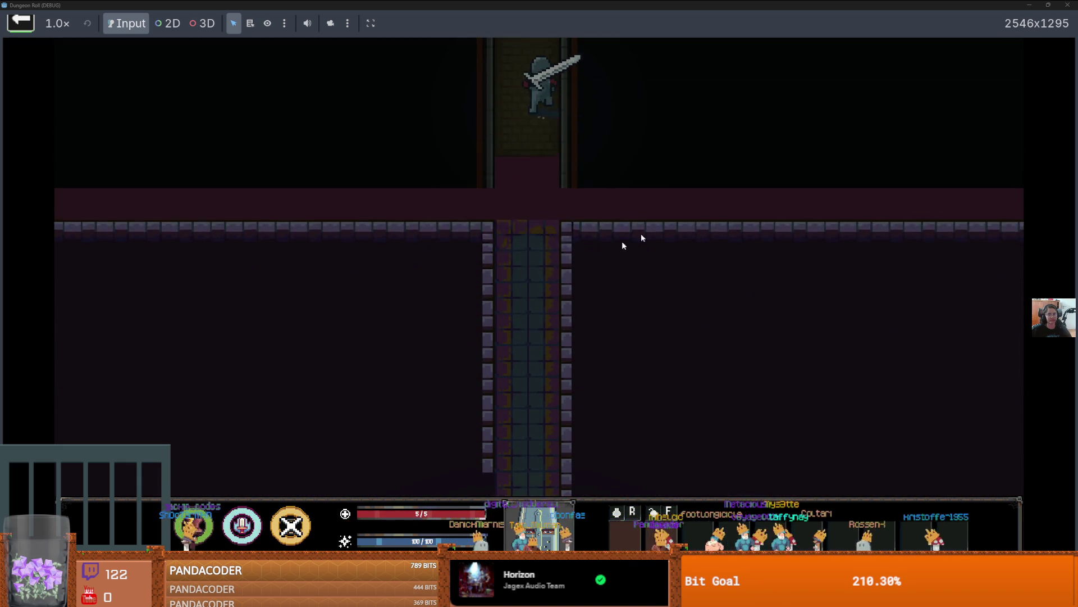
{"action": "key", "text": "F8"}
{"action": "scroll", "coordinate": [556, 231], "scroll_direction": "up", "scroll_amount": 4}
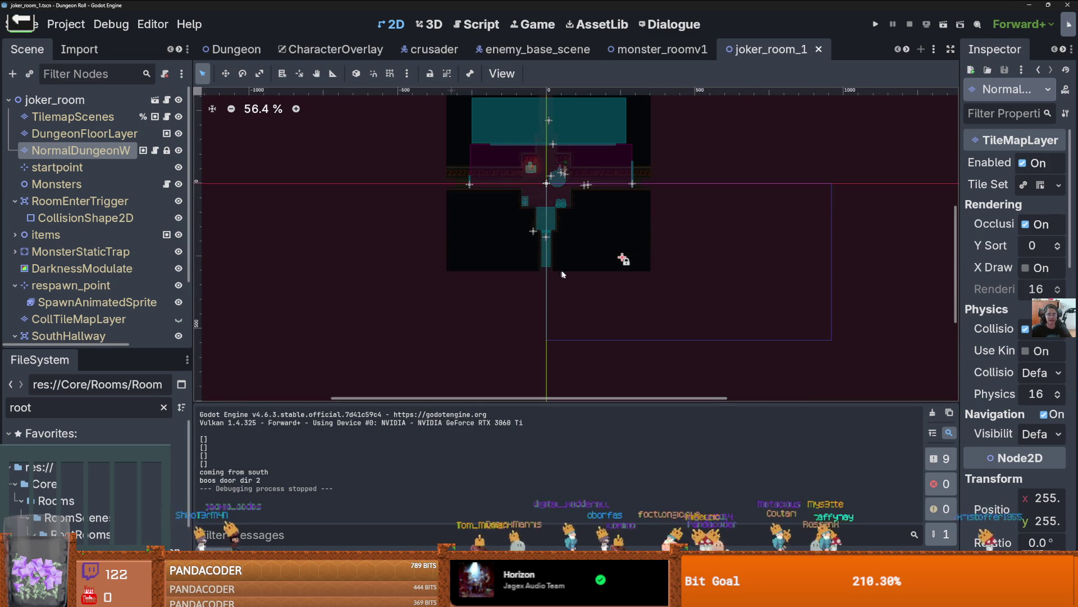
- On the dungeon wall layer, fill a gap in the bottom wall with tiles and save
{"action": "key", "text": "Escape"}
{"action": "left_click", "coordinate": [84, 150]}
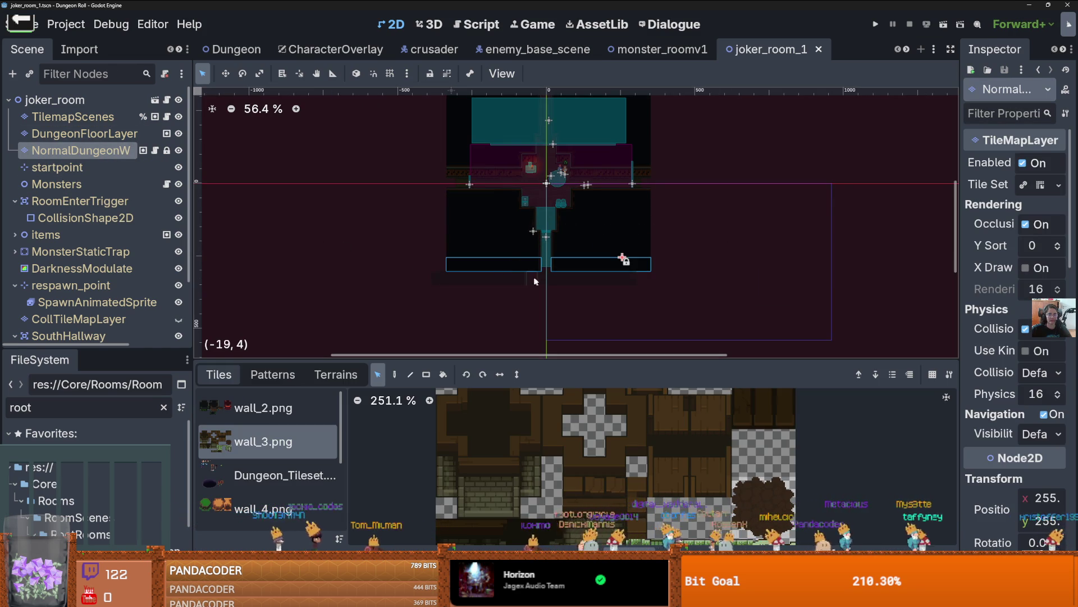
{"action": "left_click", "coordinate": [548, 276]}
{"action": "scroll", "coordinate": [548, 276], "scroll_direction": "up", "scroll_amount": 4}
{"action": "scroll", "coordinate": [558, 224], "scroll_direction": "down", "scroll_amount": 3}
{"action": "scroll", "coordinate": [514, 168], "scroll_direction": "up", "scroll_amount": 2}
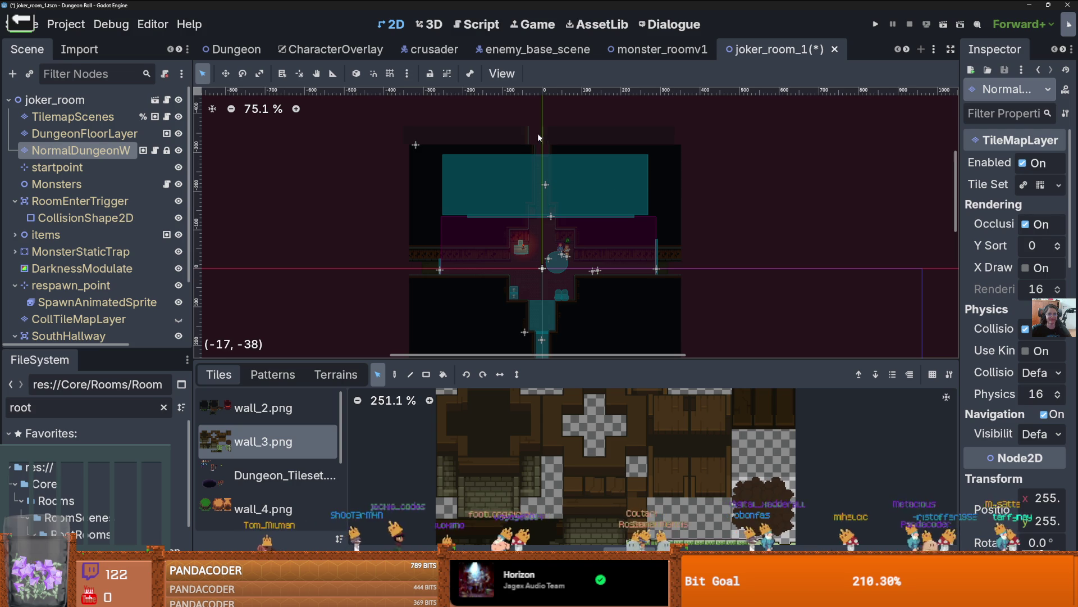
{"action": "scroll", "coordinate": [585, 221], "scroll_direction": "down", "scroll_amount": 2}
{"action": "key", "text": "ctrl+s"}
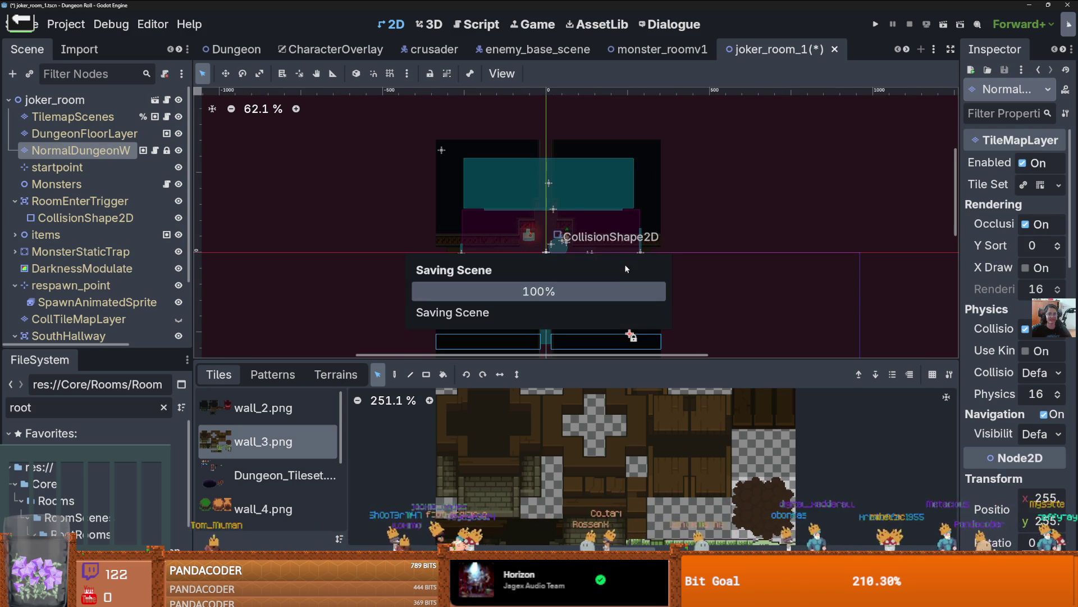
- On DungeonFloorLayer, pick the green_brick terrain and paint the lower corridor gap
{"action": "left_click", "coordinate": [84, 133]}
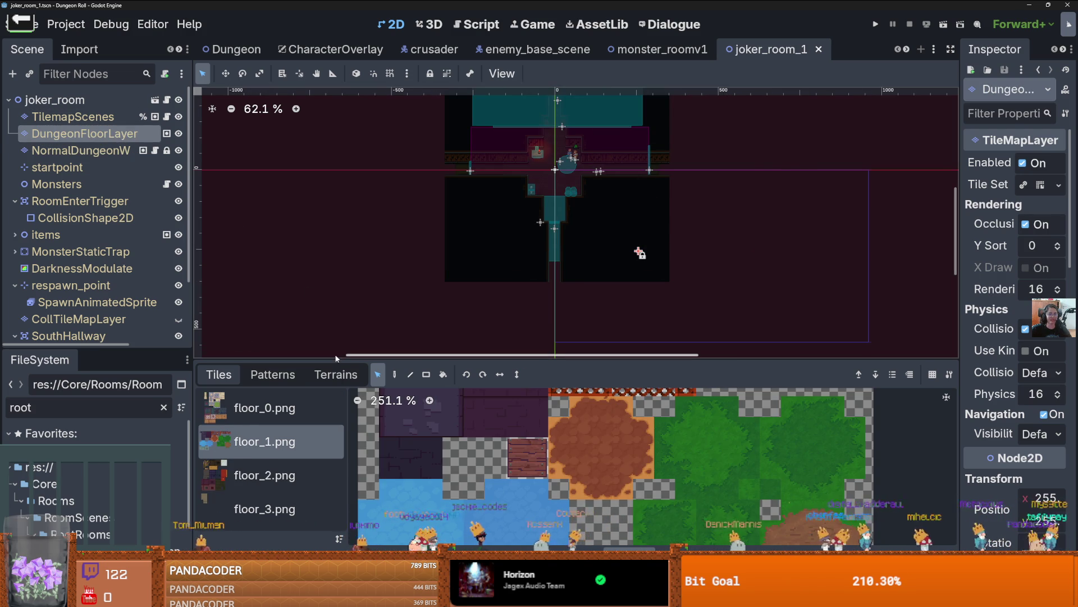
{"action": "left_click", "coordinate": [331, 372]}
{"action": "scroll", "coordinate": [253, 436], "scroll_direction": "down", "scroll_amount": 2}
{"action": "left_click", "coordinate": [255, 416]}
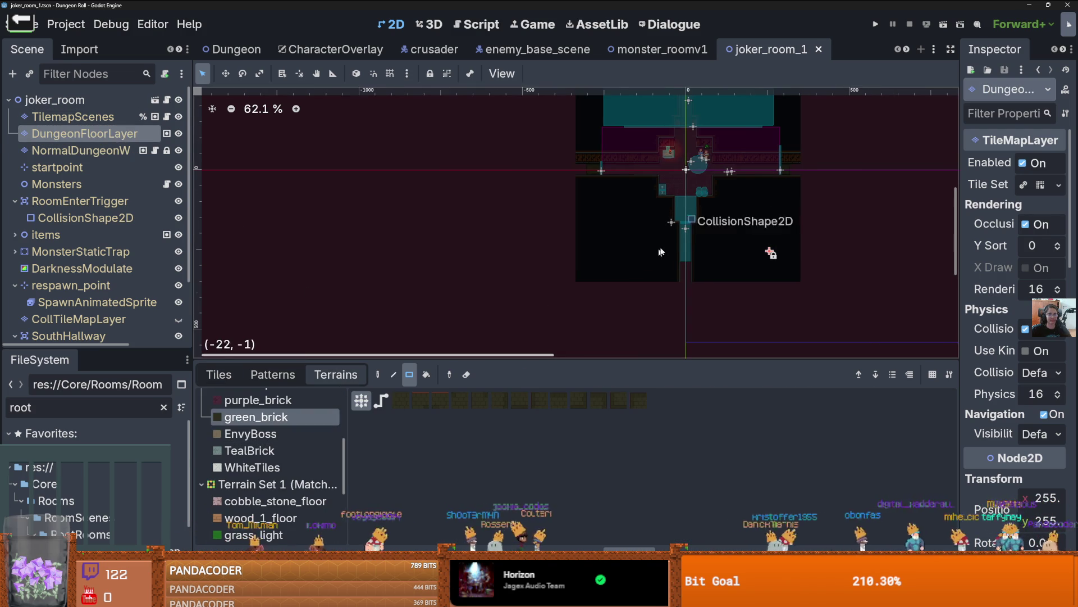
{"action": "scroll", "coordinate": [663, 247], "scroll_direction": "up", "scroll_amount": 4}
{"action": "left_click_drag", "start_coordinate": [713, 306], "coordinate": [693, 270]}
- Paint green_brick into the upper corridor gap, save joker_room_1, and launch the game
{"action": "scroll", "coordinate": [691, 236], "scroll_direction": "up", "scroll_amount": 3}
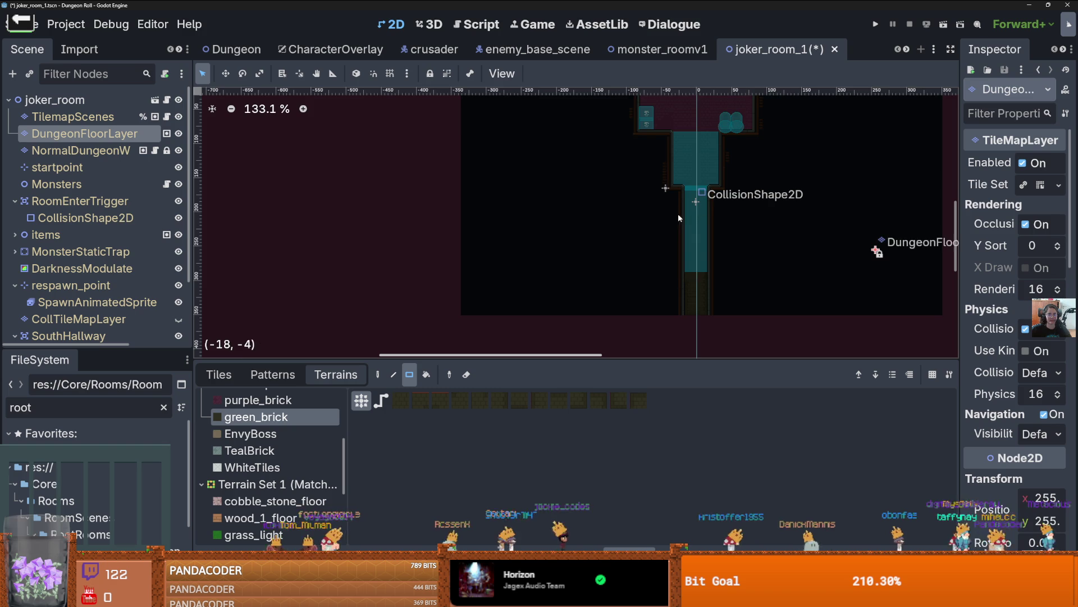
{"action": "scroll", "coordinate": [689, 215], "scroll_direction": "down", "scroll_amount": 4}
{"action": "scroll", "coordinate": [652, 236], "scroll_direction": "up", "scroll_amount": 5}
{"action": "scroll", "coordinate": [515, 262], "scroll_direction": "up", "scroll_amount": 3}
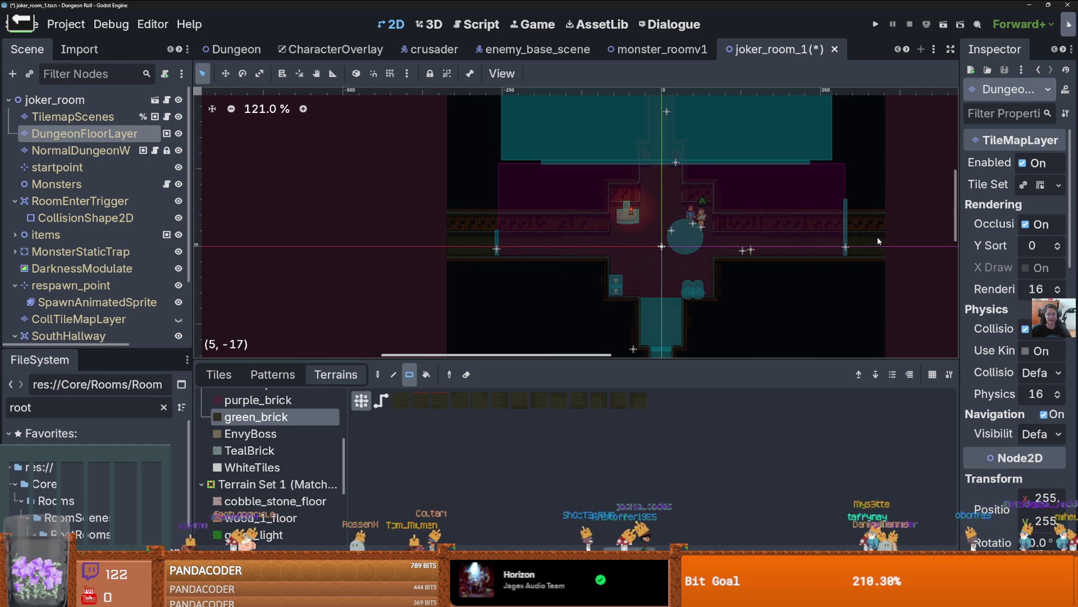
{"action": "scroll", "coordinate": [607, 172], "scroll_direction": "up", "scroll_amount": 2}
{"action": "left_click_drag", "start_coordinate": [605, 234], "coordinate": [586, 123]}
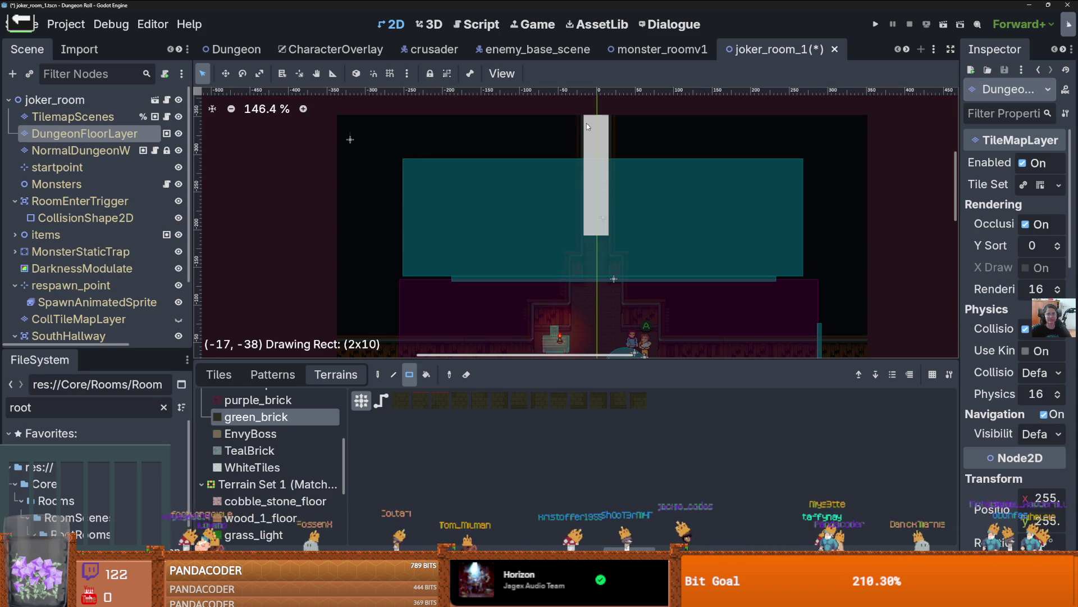
{"action": "key", "text": "ctrl+s"}
{"action": "scroll", "coordinate": [730, 146], "scroll_direction": "down", "scroll_amount": 3}
{"action": "scroll", "coordinate": [870, 106], "scroll_direction": "down", "scroll_amount": 1}
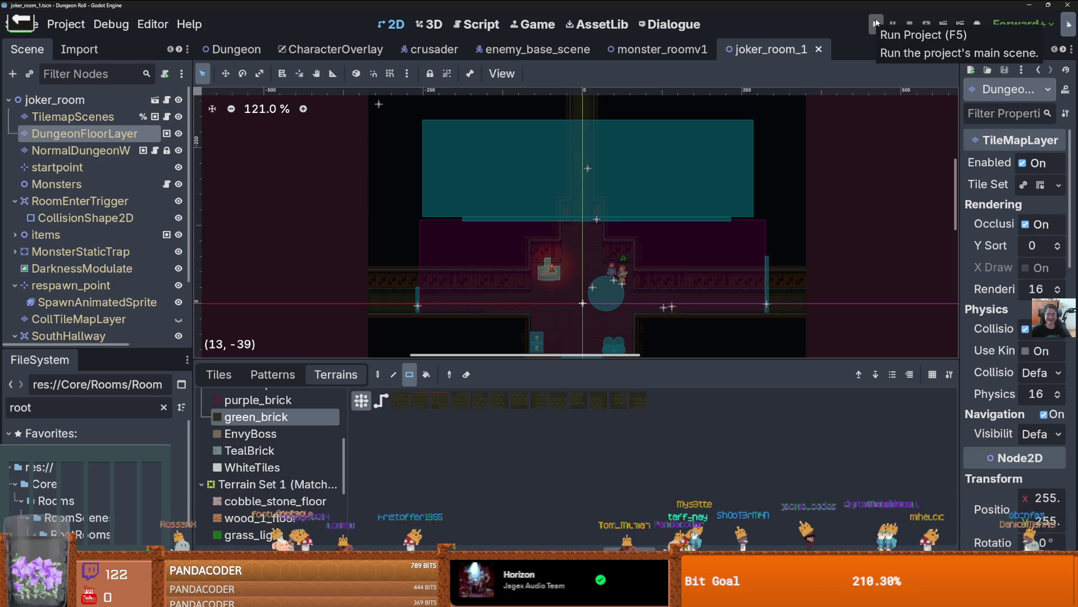
{"action": "left_click", "coordinate": [874, 27]}
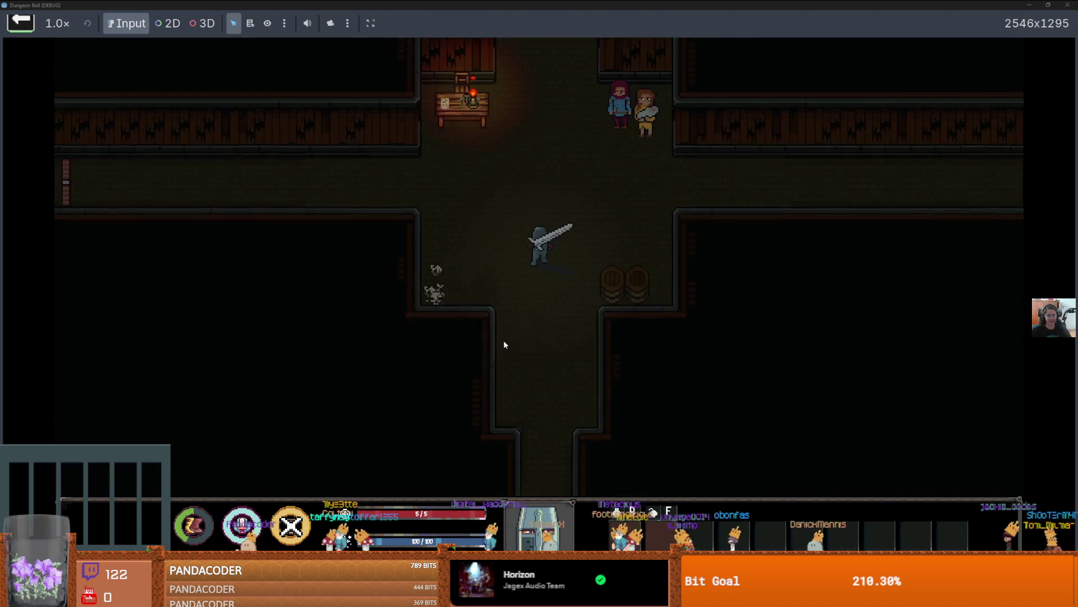
- Walk the knight out the west door, dismiss the destination choices, and stop the game with F8
{"action": "key", "text": "a"}
{"action": "key", "text": "d"}
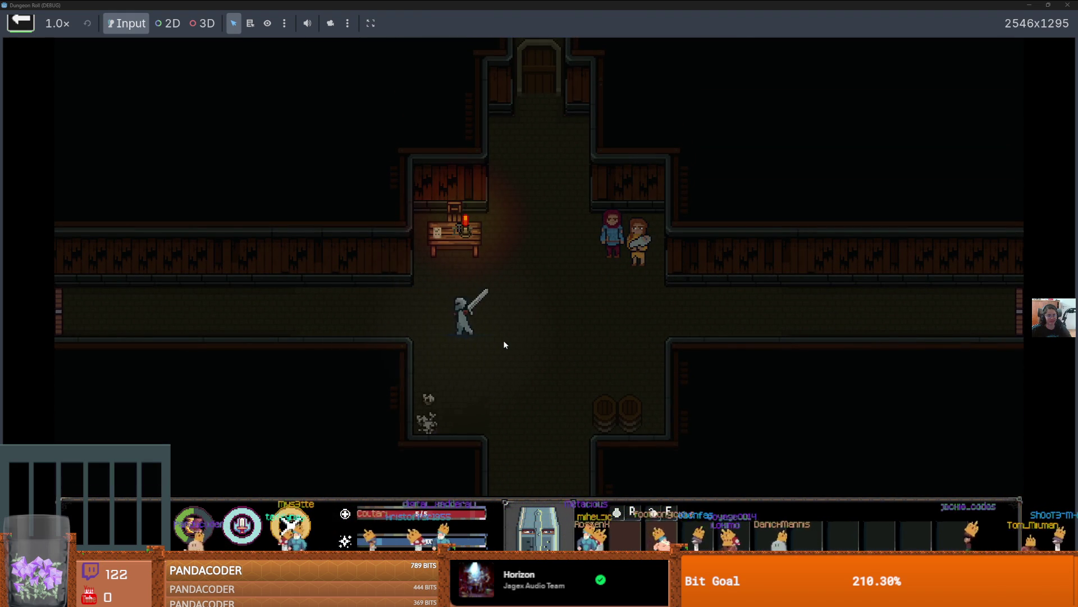
{"action": "key", "text": "a"}
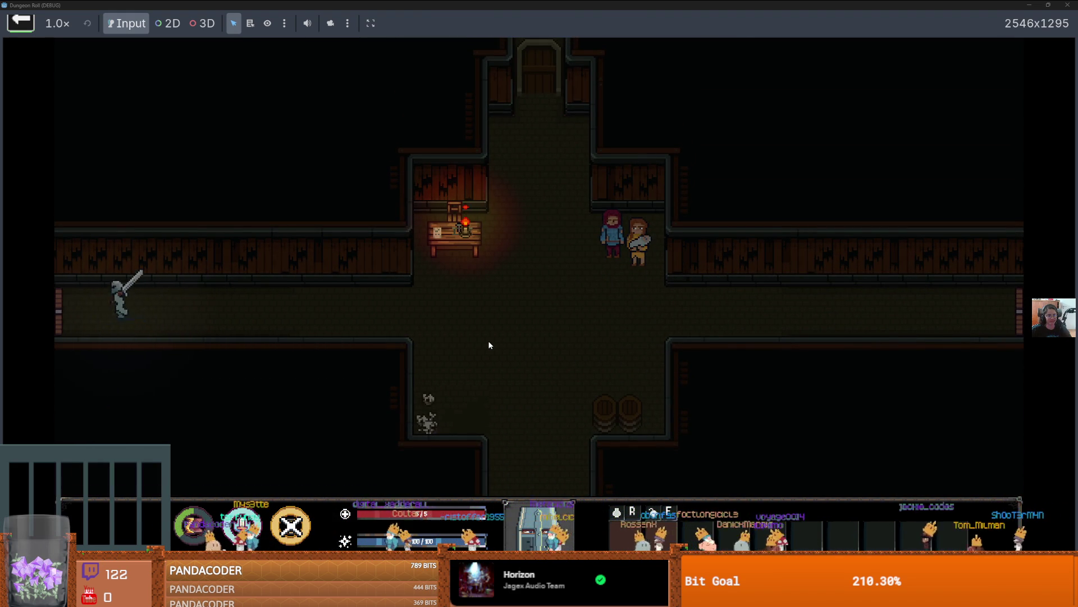
{"action": "key", "text": "e"}
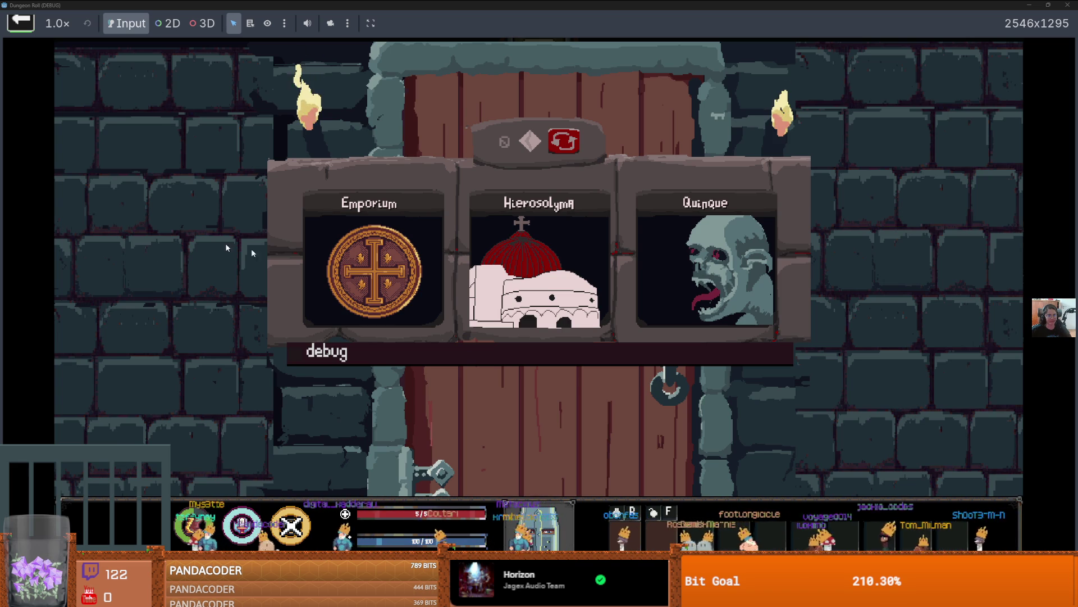
{"action": "left_click", "coordinate": [362, 252]}
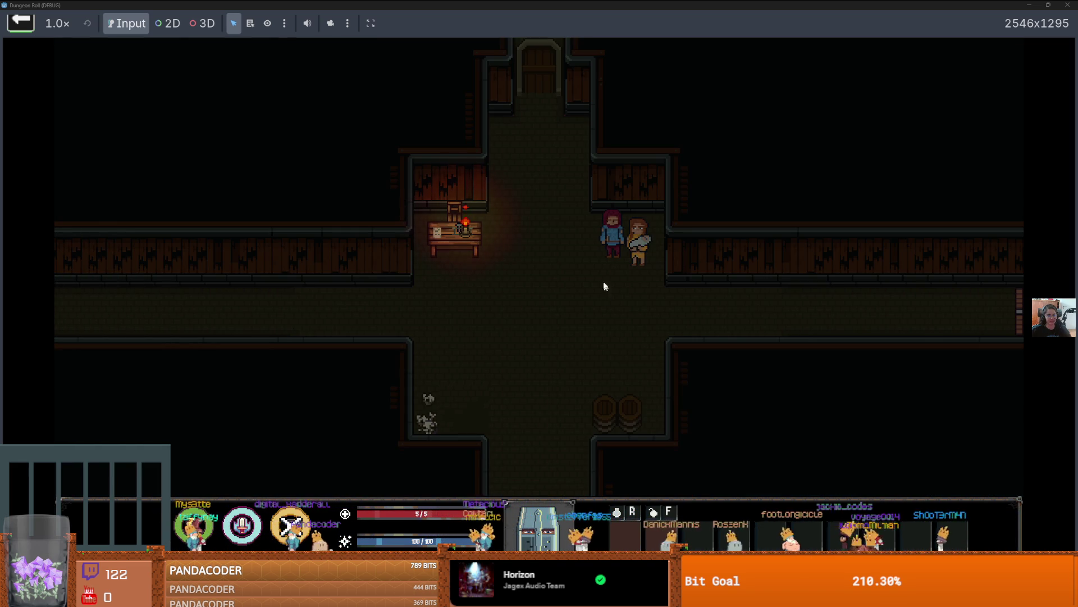
{"action": "key", "text": "F8"}
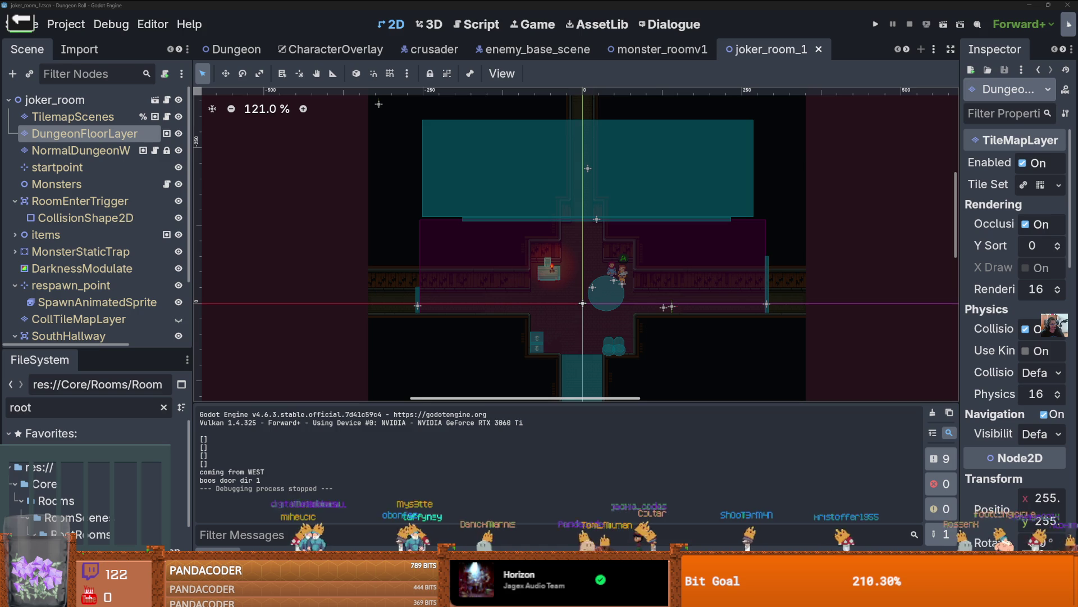
- Replace the FileSystem filter text with 'shop'
{"action": "scroll", "coordinate": [423, 314], "scroll_direction": "down", "scroll_amount": 2}
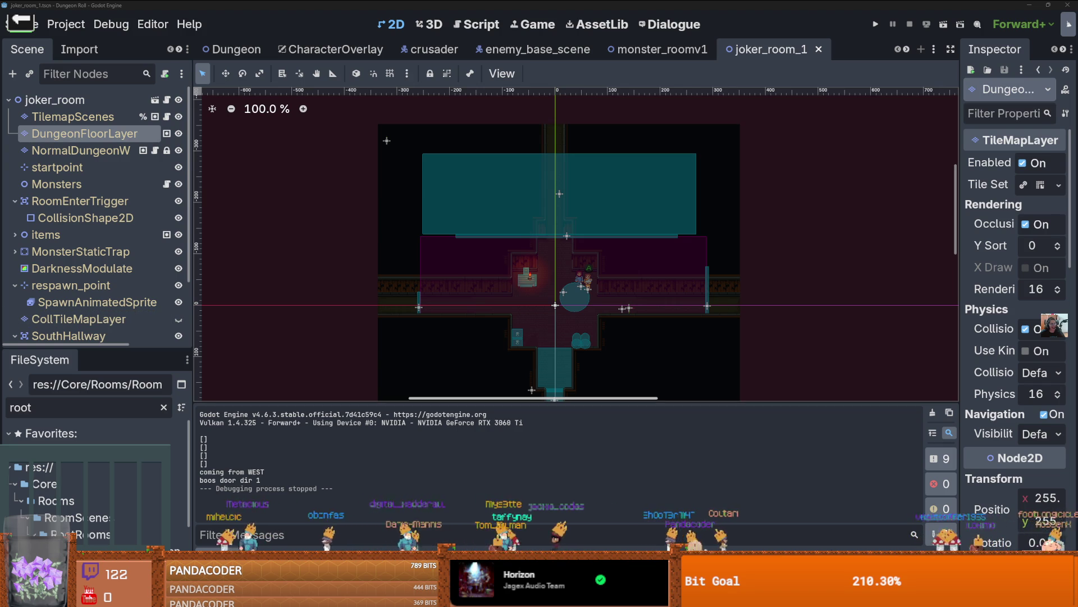
{"action": "double_click", "coordinate": [72, 404]}
{"action": "type", "text": "sh"}
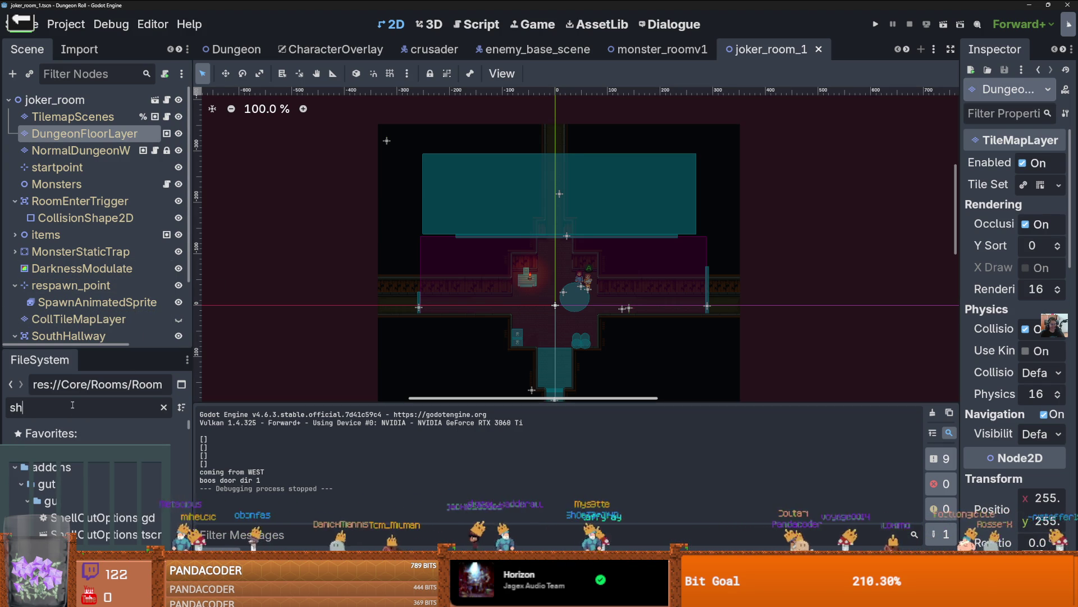
{"action": "type", "text": "op"}
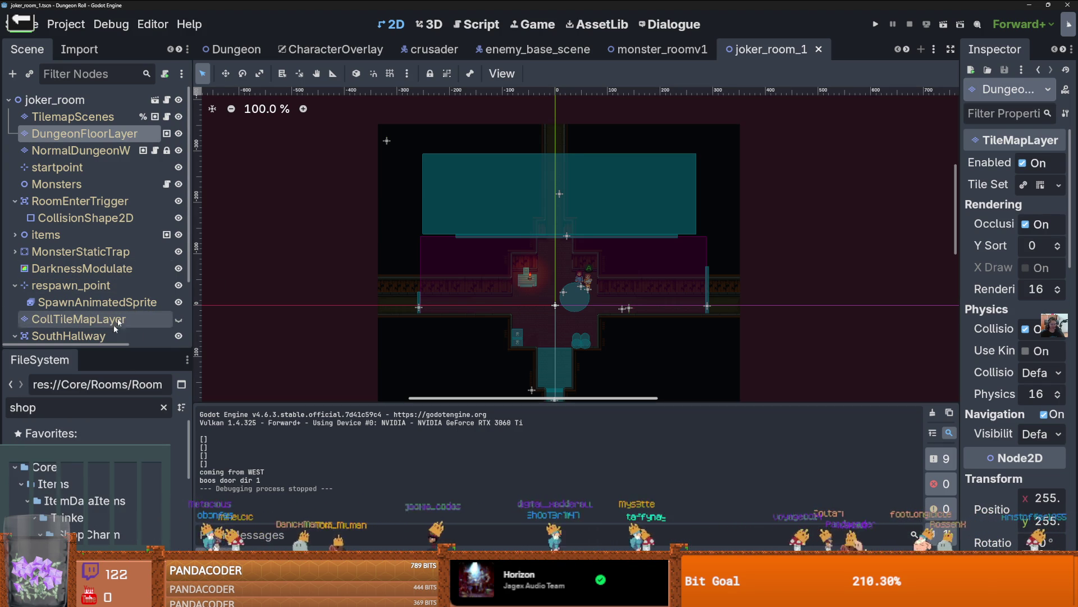
{"action": "left_click_drag", "start_coordinate": [121, 348], "coordinate": [120, 198]}
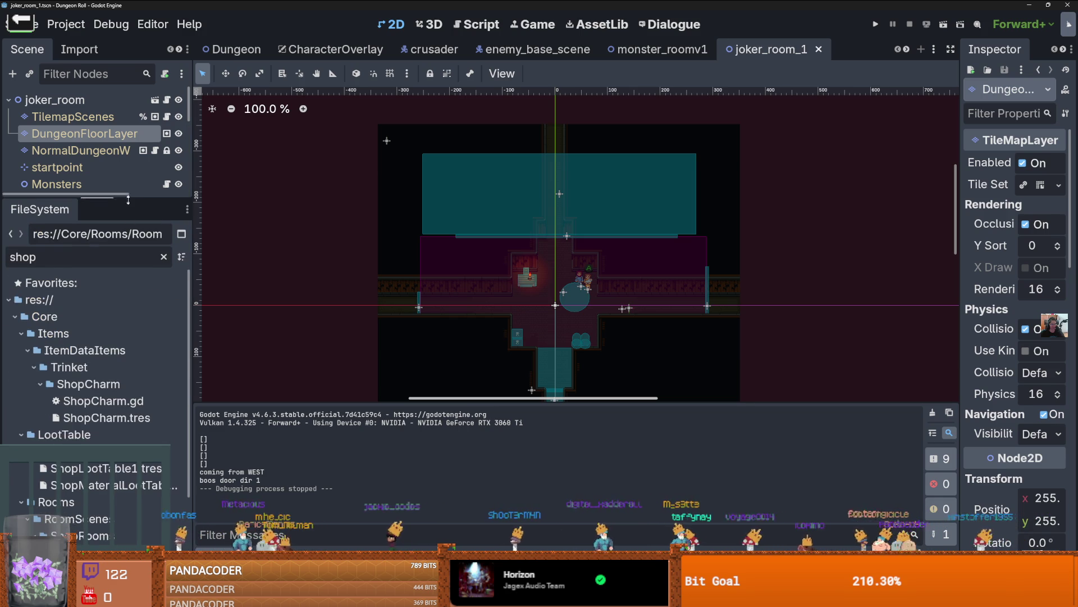
- Open Shop1_room.tscn, save it, and switch to the onion-dicing video in the browser
{"action": "scroll", "coordinate": [101, 439], "scroll_direction": "down", "scroll_amount": 3}
{"action": "double_click", "coordinate": [101, 455]}
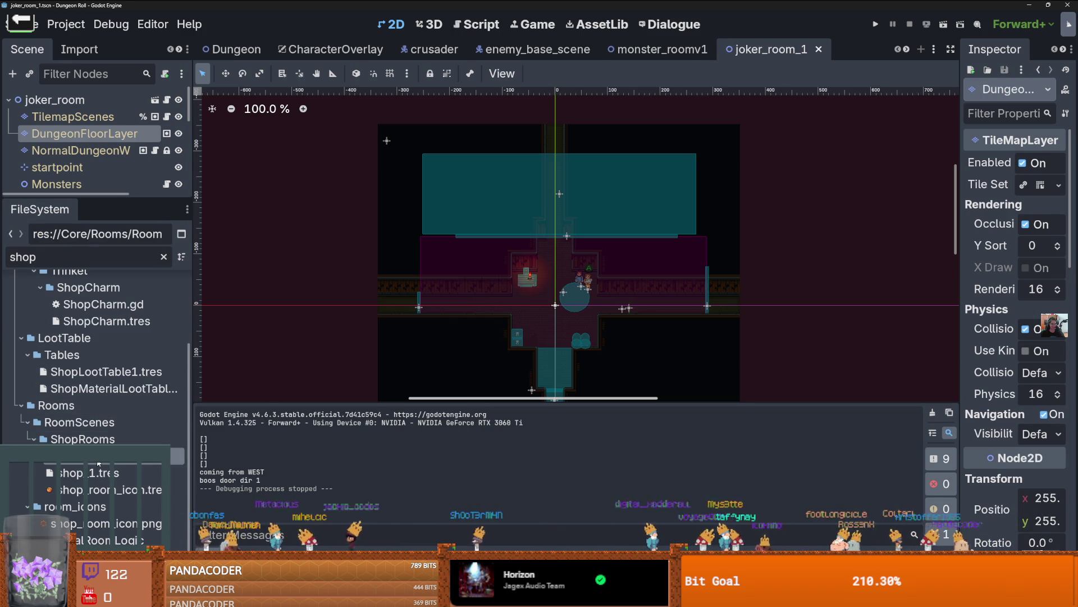
{"action": "key", "text": "ctrl+s"}
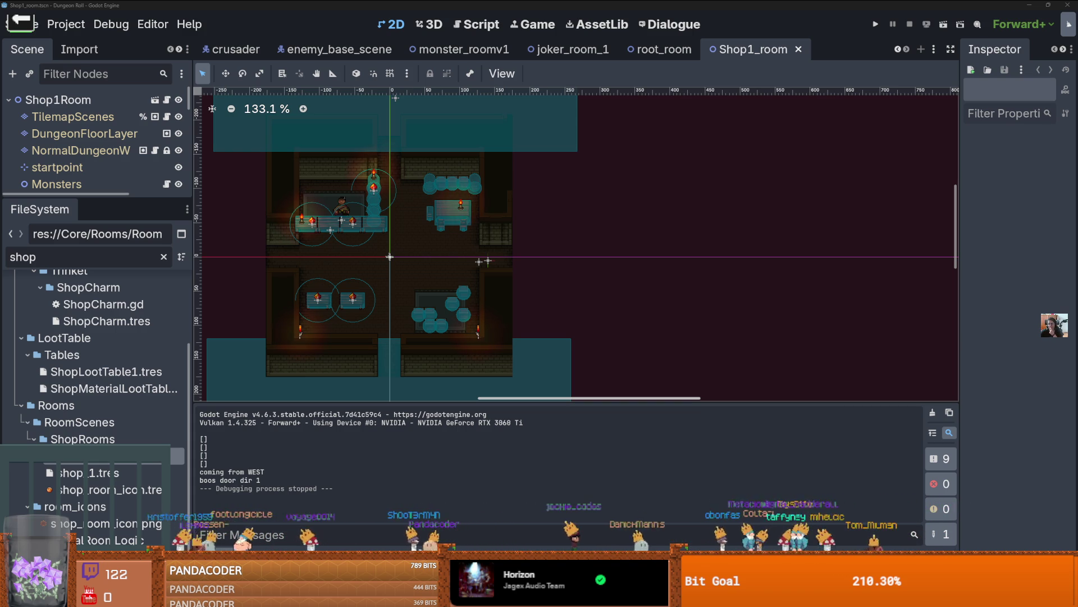
{"action": "key", "text": "alt+Tab"}
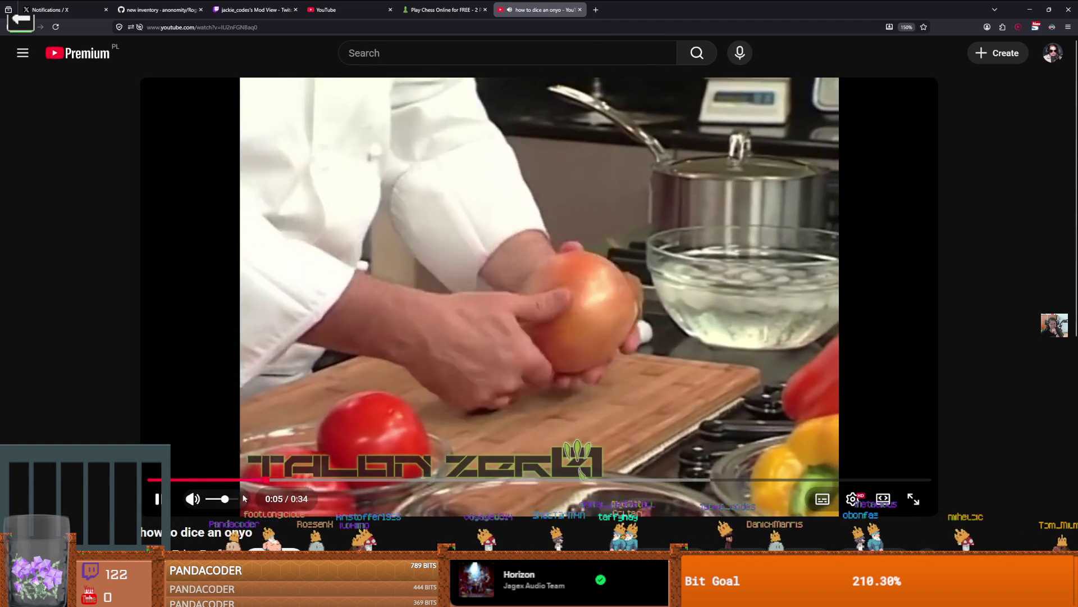
{"action": "left_click", "coordinate": [239, 498]}
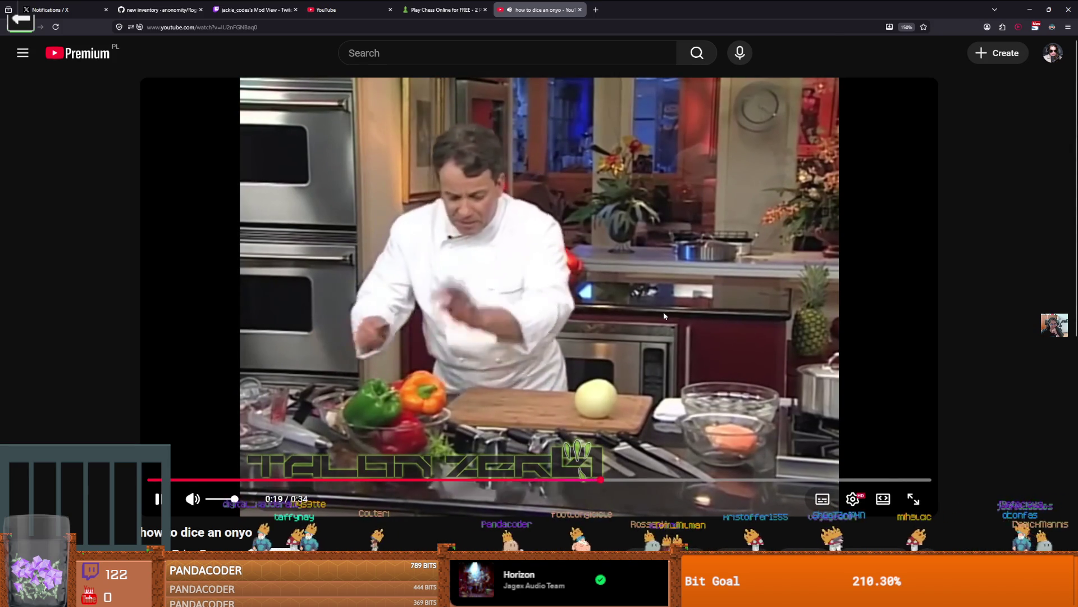
{"action": "left_click", "coordinate": [664, 316]}
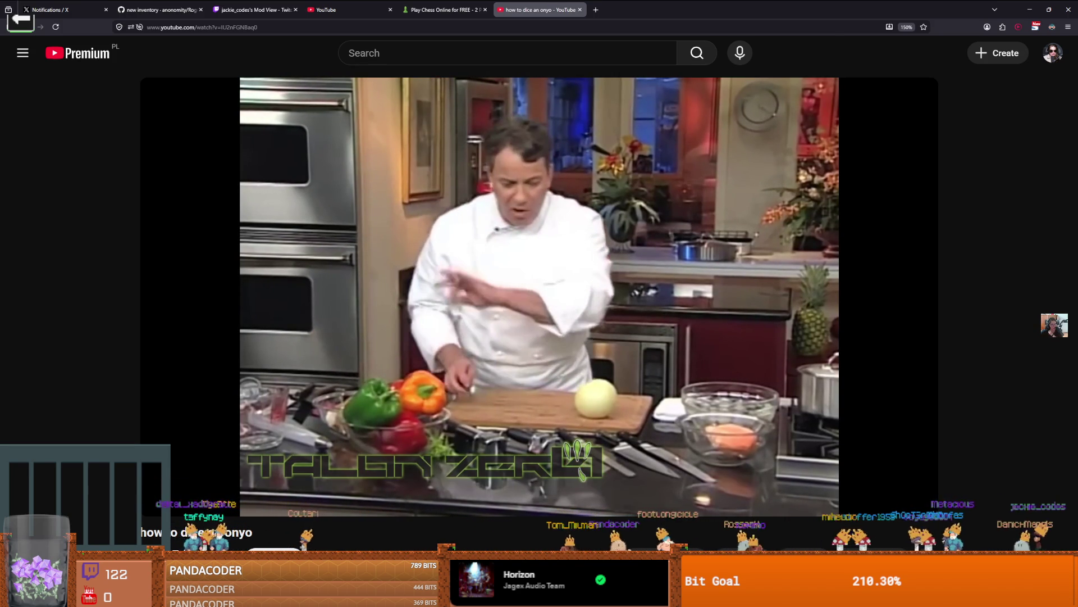
{"action": "left_click", "coordinate": [663, 312]}
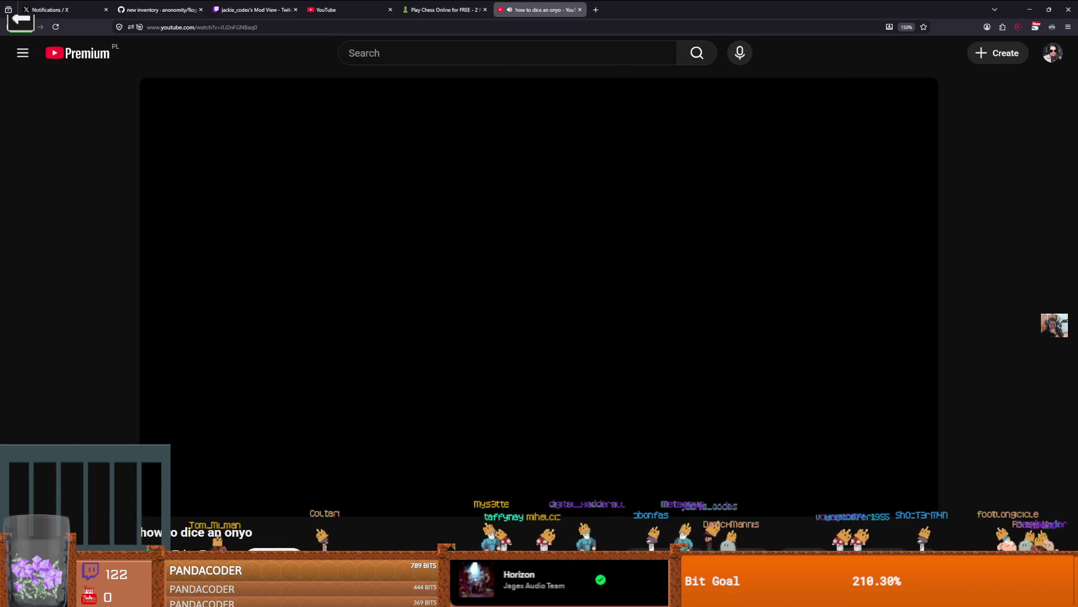
{"action": "key", "text": "alt+Tab"}
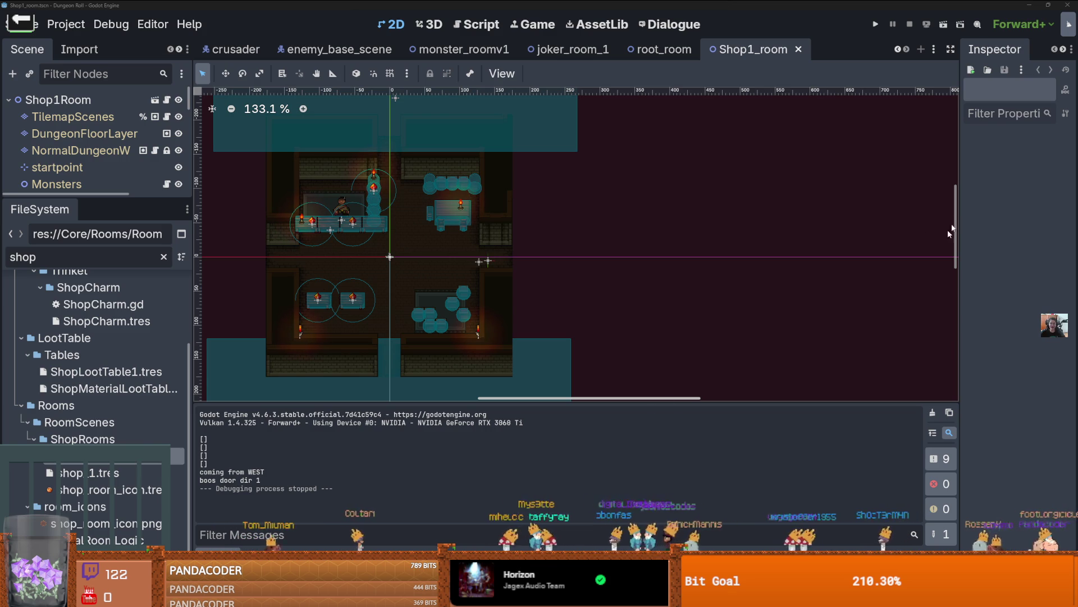
- Return to joker_room_1, show the TileMap Patterns tab, and select the NormalDungeonWalls layer
{"action": "scroll", "coordinate": [520, 256], "scroll_direction": "down", "scroll_amount": 1}
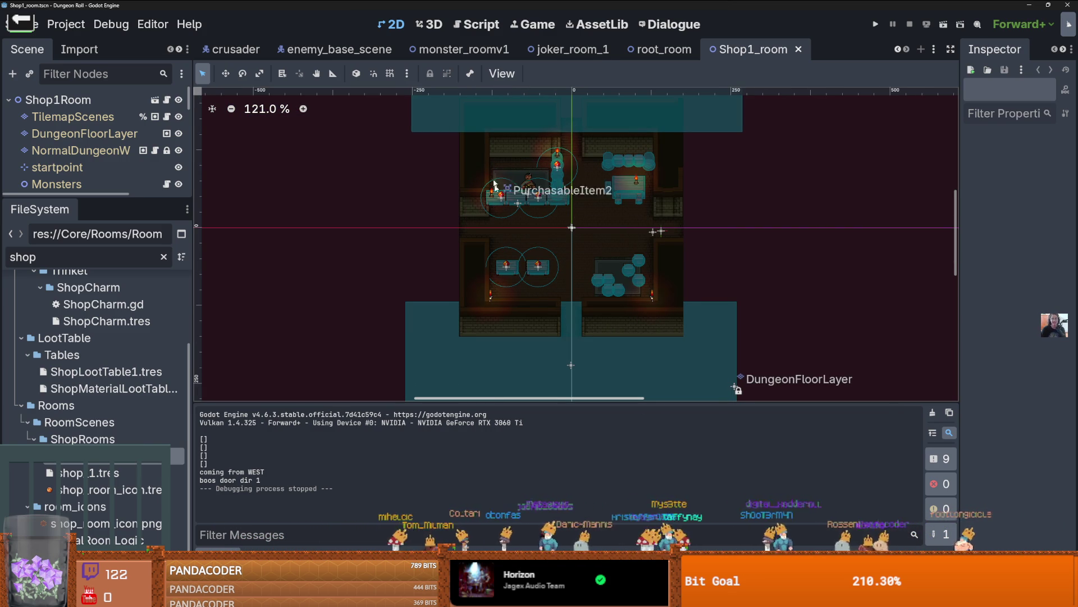
{"action": "left_click", "coordinate": [568, 49]}
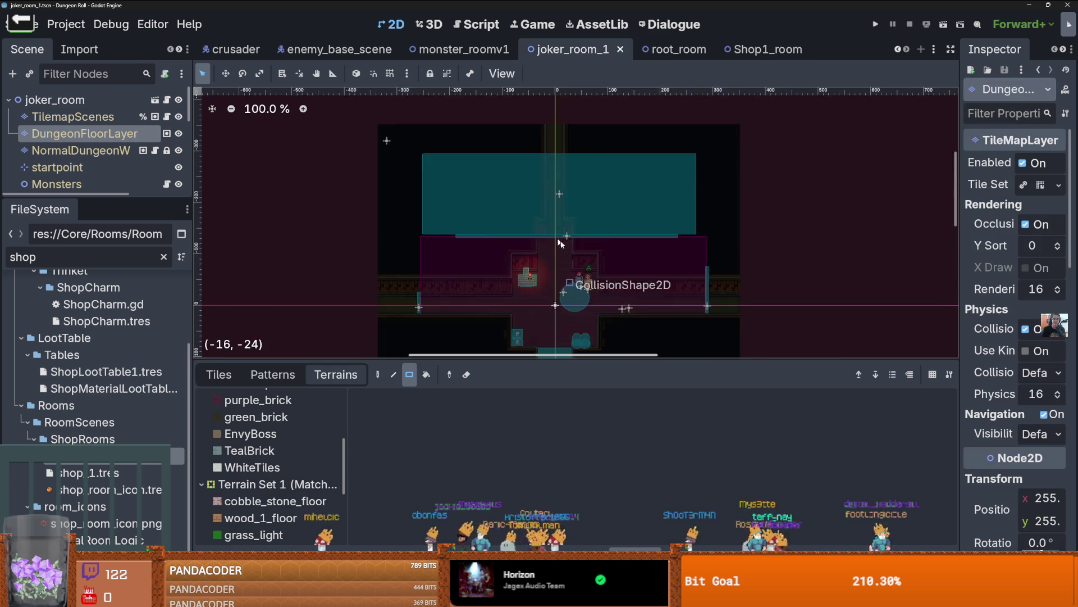
{"action": "scroll", "coordinate": [608, 242], "scroll_direction": "down", "scroll_amount": 3}
{"action": "scroll", "coordinate": [578, 248], "scroll_direction": "up", "scroll_amount": 2}
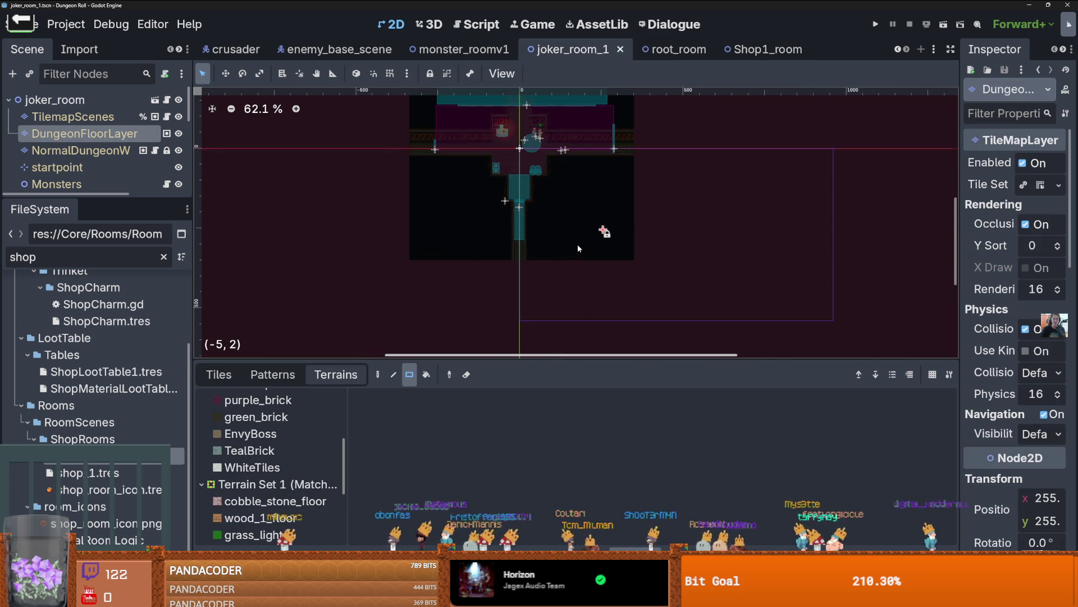
{"action": "scroll", "coordinate": [578, 245], "scroll_direction": "up", "scroll_amount": 1}
{"action": "scroll", "coordinate": [590, 261], "scroll_direction": "down", "scroll_amount": 3}
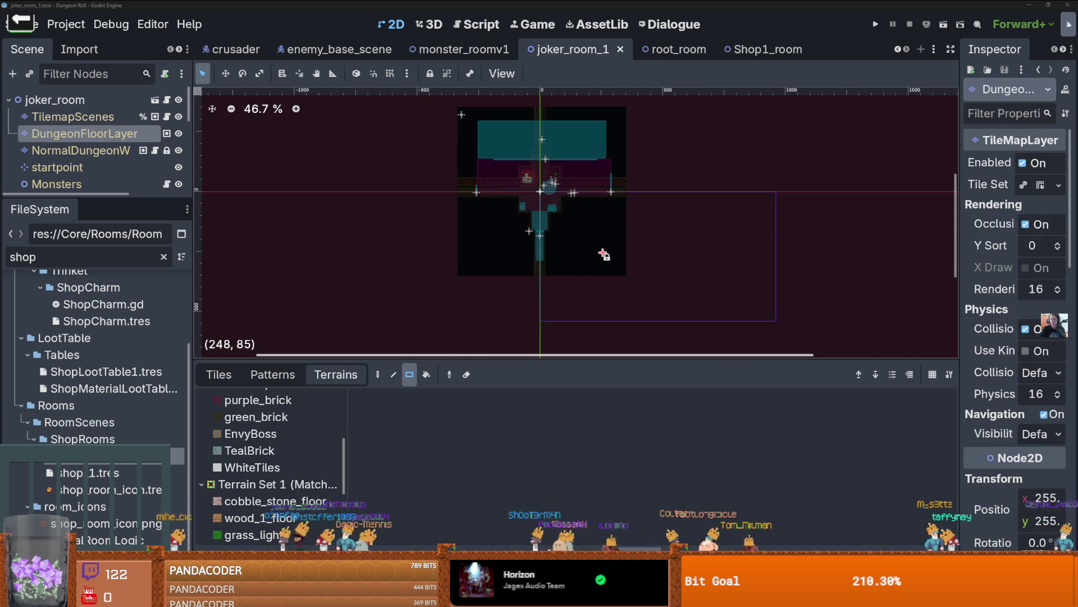
{"action": "scroll", "coordinate": [601, 250], "scroll_direction": "down", "scroll_amount": 1}
{"action": "scroll", "coordinate": [606, 255], "scroll_direction": "up", "scroll_amount": 3}
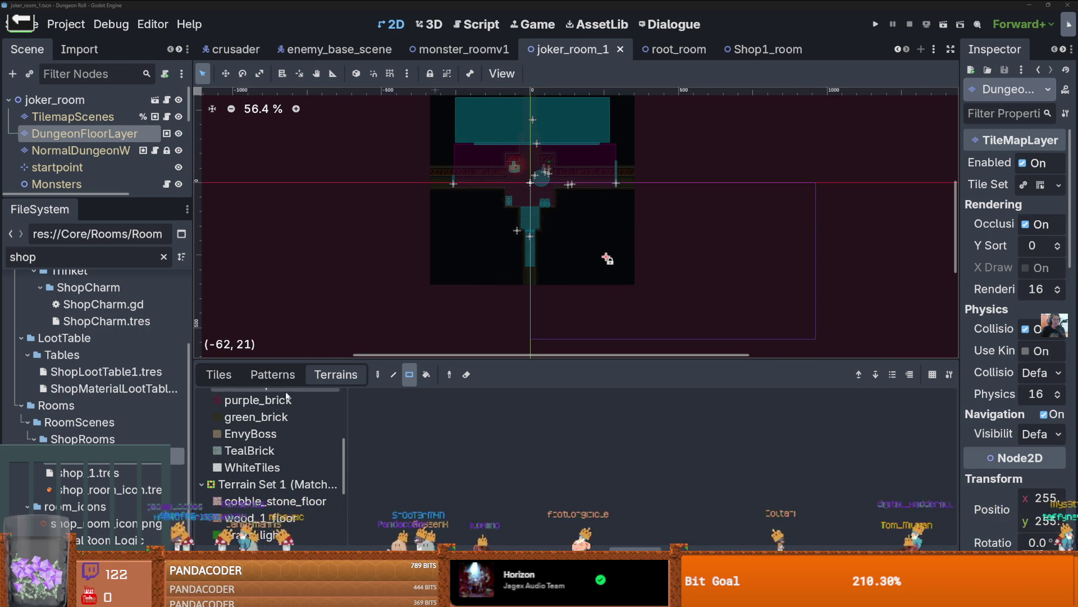
{"action": "left_click", "coordinate": [272, 374]}
{"action": "left_click", "coordinate": [81, 150]}
{"action": "scroll", "coordinate": [457, 278], "scroll_direction": "down", "scroll_amount": 1}
{"action": "scroll", "coordinate": [458, 278], "scroll_direction": "down", "scroll_amount": 4}
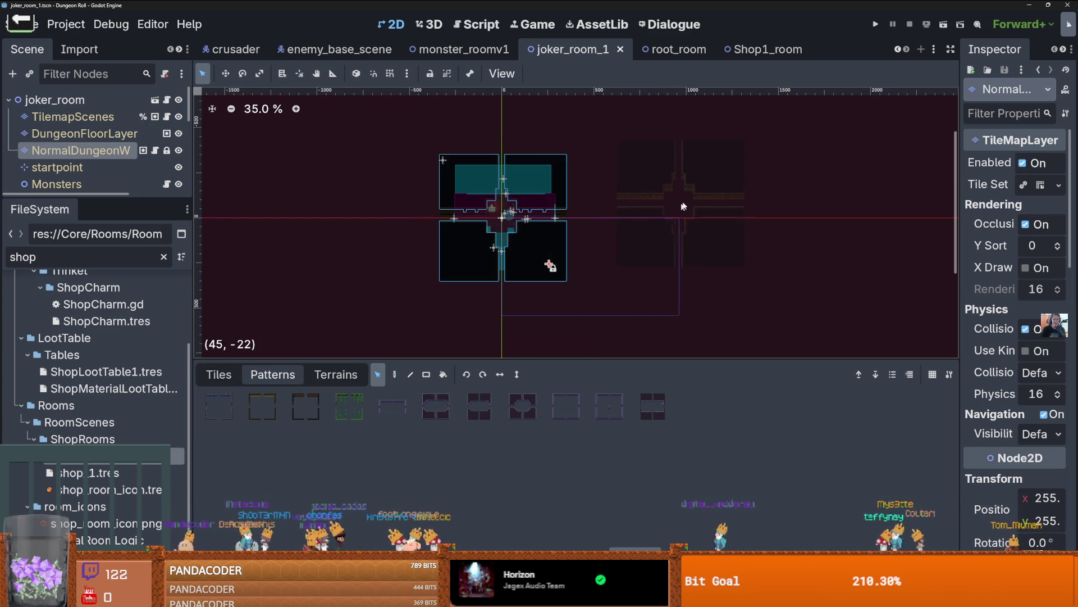
- Stamp a four-room wall pattern beside joker_room_1, compare with Shop1_room, and save joker_room_1
{"action": "left_click", "coordinate": [687, 222]}
{"action": "scroll", "coordinate": [740, 244], "scroll_direction": "up", "scroll_amount": 3}
{"action": "scroll", "coordinate": [741, 244], "scroll_direction": "up", "scroll_amount": 5}
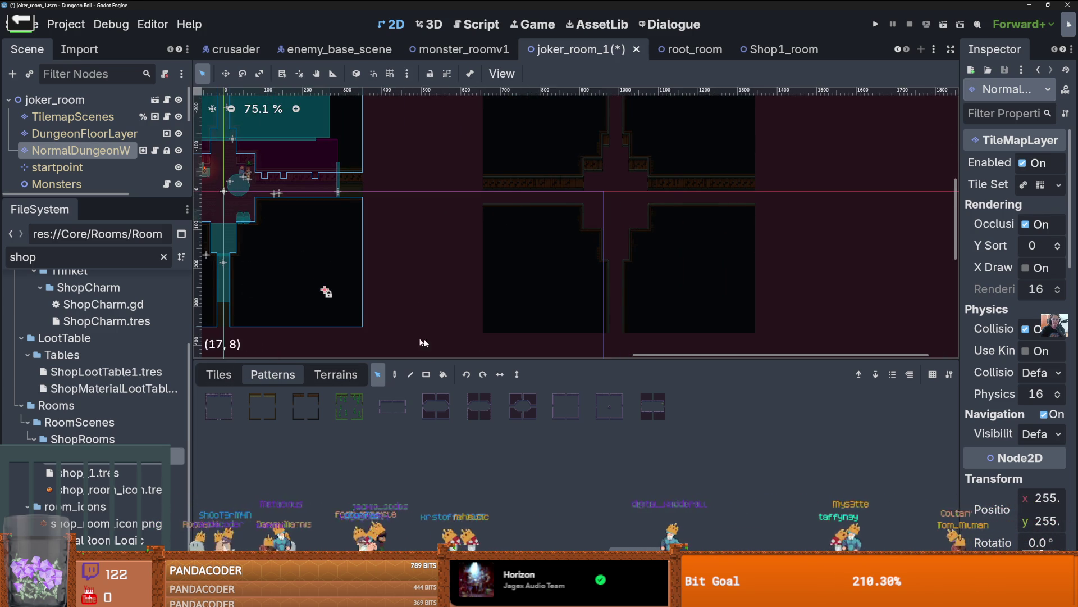
{"action": "left_click", "coordinate": [761, 51]}
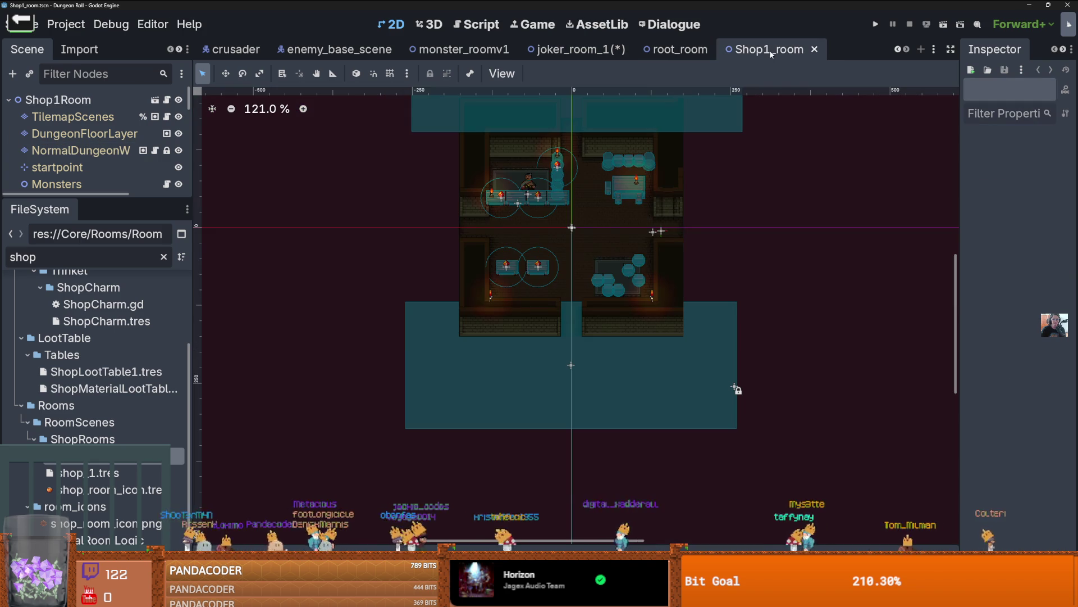
{"action": "left_click", "coordinate": [576, 50]}
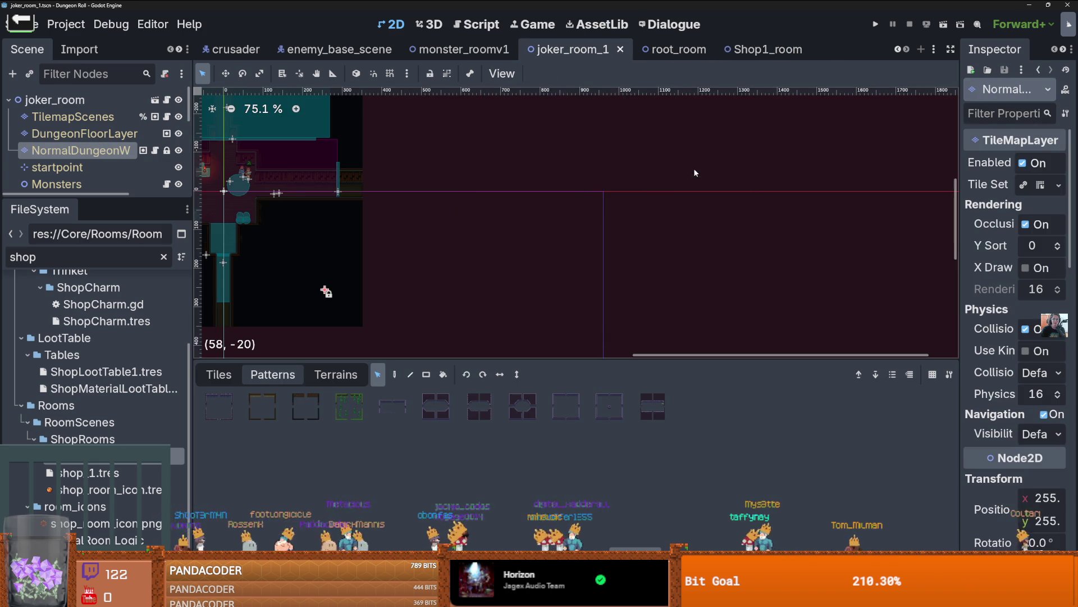
{"action": "key", "text": "ctrl+s"}
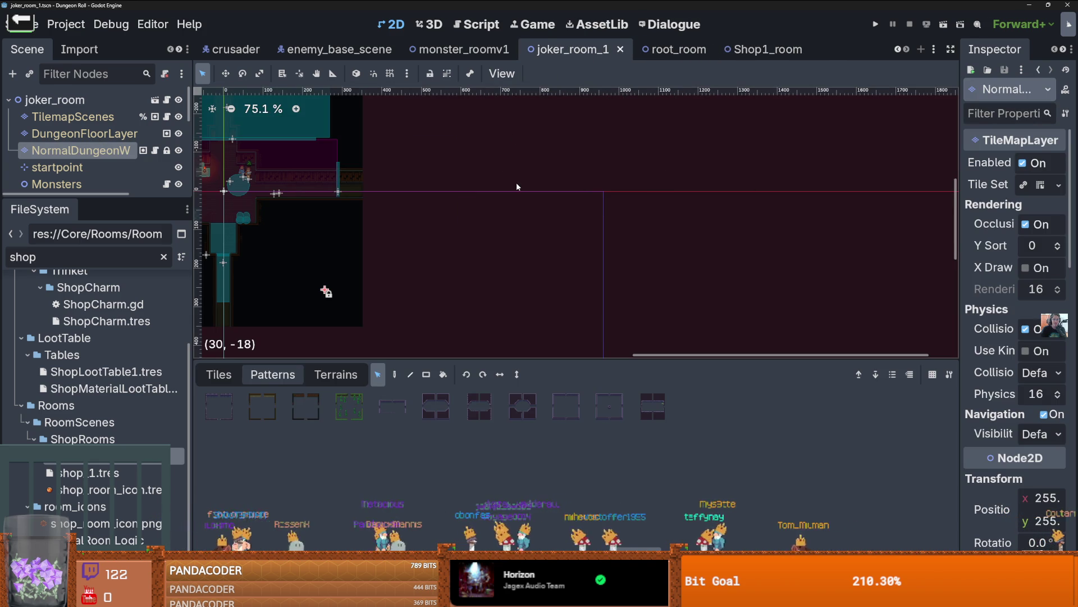
- Pick a wall tile pattern, then switch to the Shop1_room scene
{"action": "left_click_drag", "start_coordinate": [339, 291], "coordinate": [409, 281]}
{"action": "scroll", "coordinate": [411, 280], "scroll_direction": "down", "scroll_amount": 2}
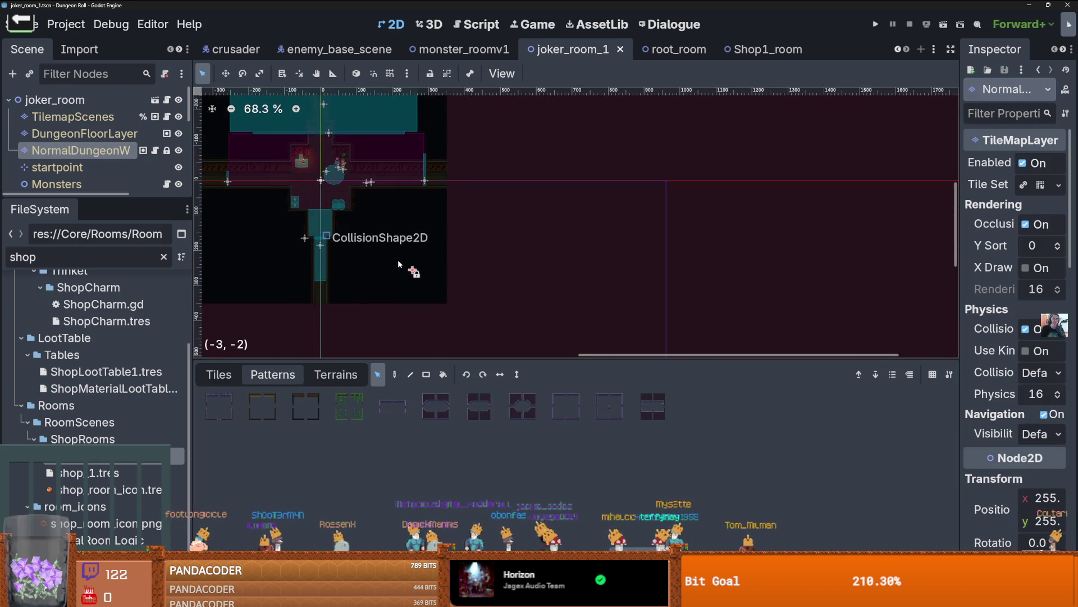
{"action": "left_click", "coordinate": [566, 406]}
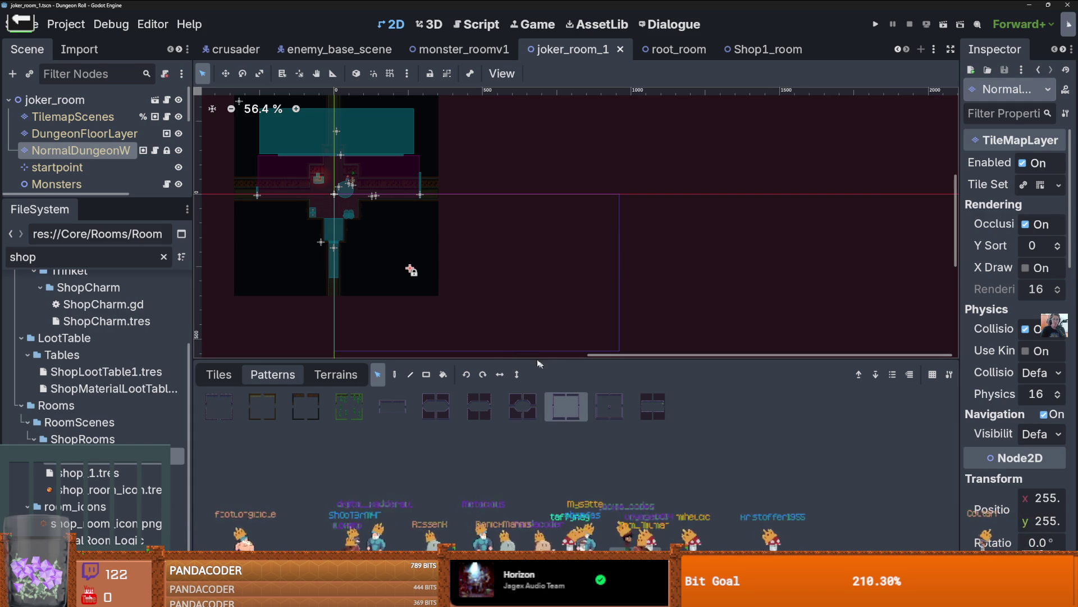
{"action": "left_click", "coordinate": [758, 49]}
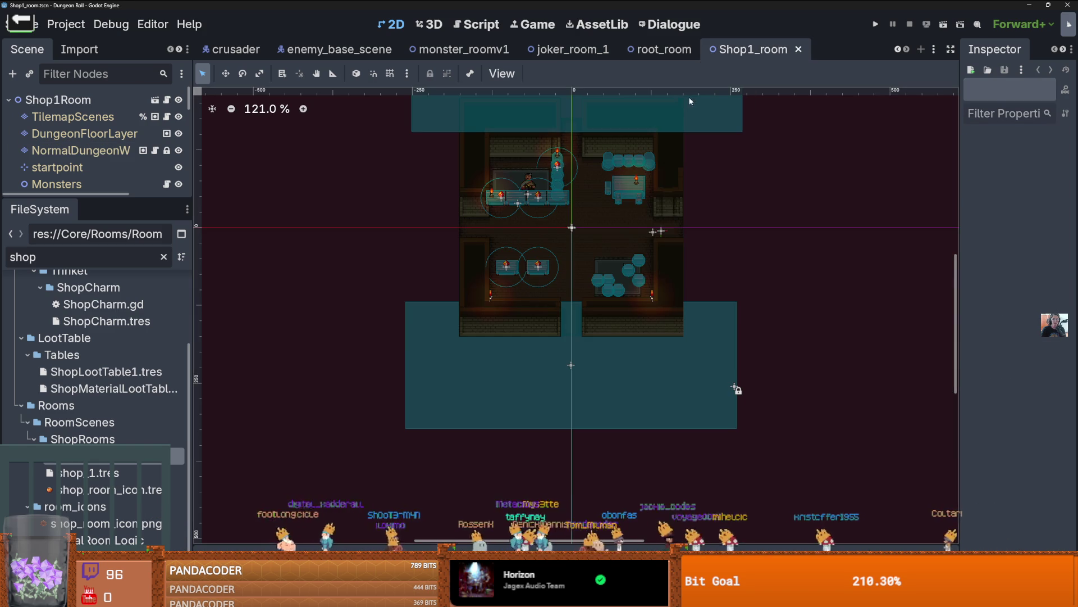
- On the NormalDungeonW layer, stamp the large wall pattern below the shop room
{"action": "left_click_drag", "start_coordinate": [593, 228], "coordinate": [587, 247]}
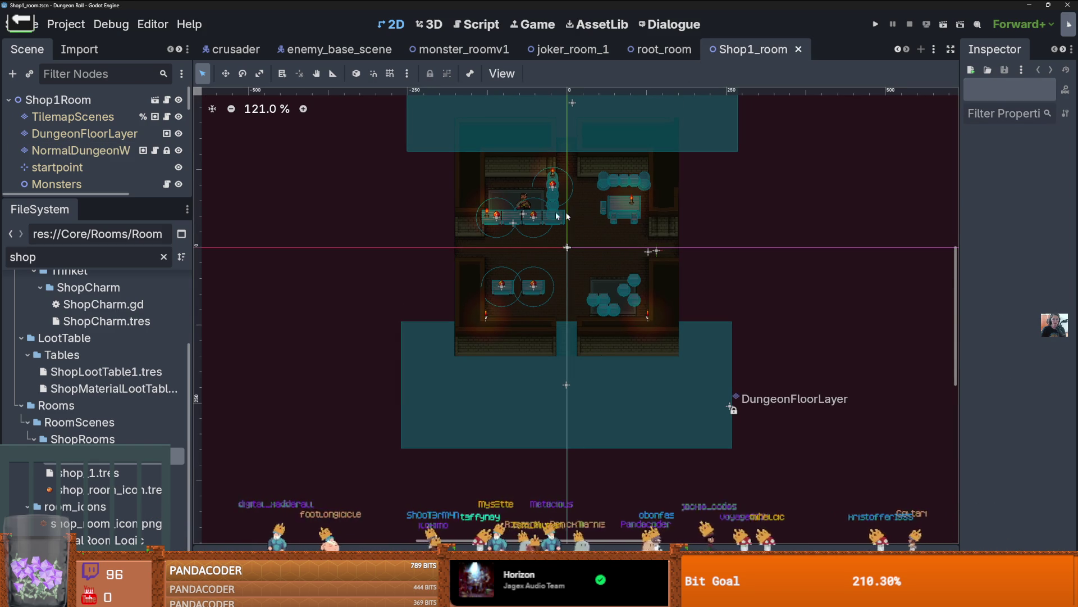
{"action": "left_click", "coordinate": [581, 217]}
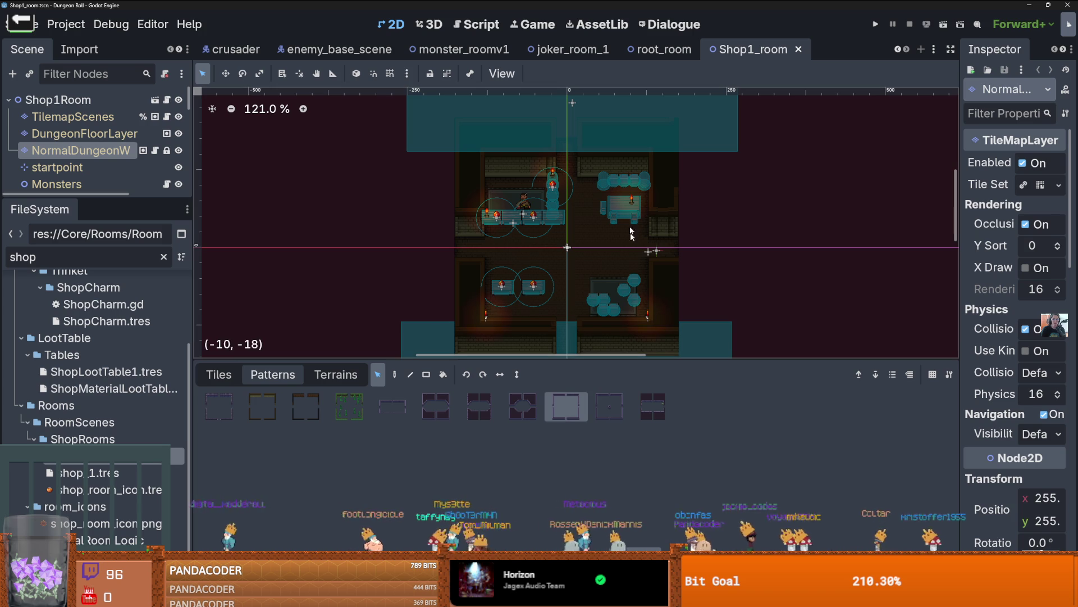
{"action": "left_click", "coordinate": [549, 405]}
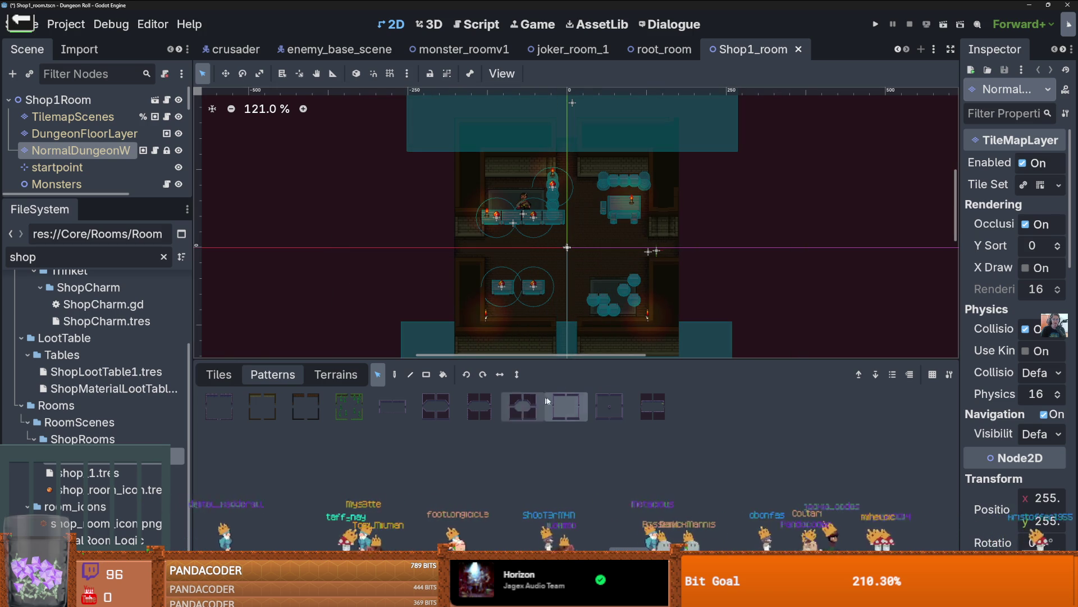
{"action": "left_click", "coordinate": [395, 374]}
{"action": "scroll", "coordinate": [535, 224], "scroll_direction": "down", "scroll_amount": 4}
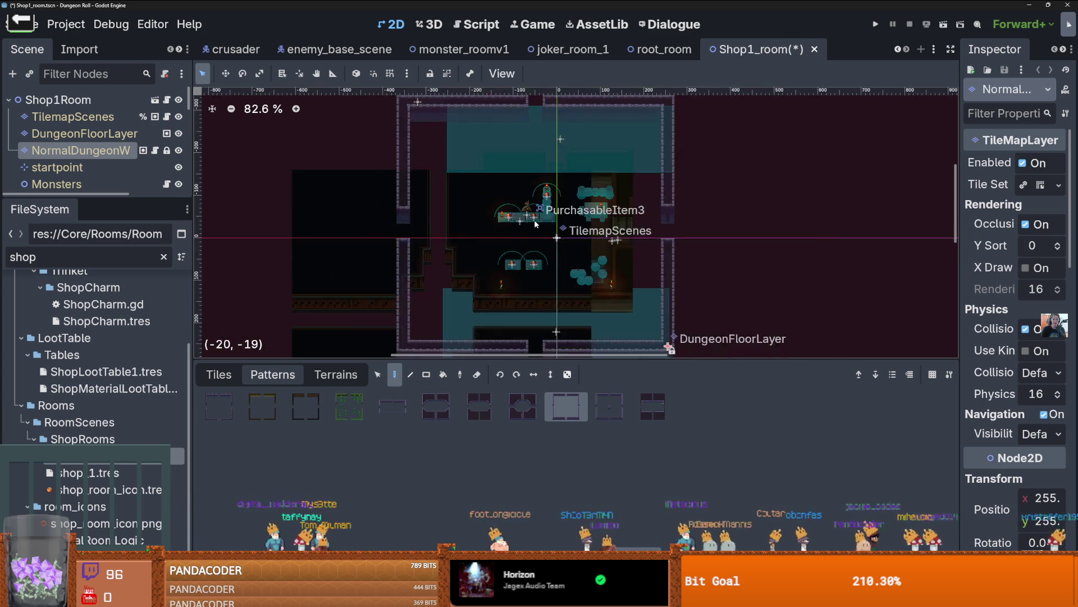
{"action": "scroll", "coordinate": [536, 224], "scroll_direction": "down", "scroll_amount": 6}
{"action": "key", "text": "ctrl+s"}
{"action": "left_click_drag", "start_coordinate": [535, 223], "coordinate": [567, 173]}
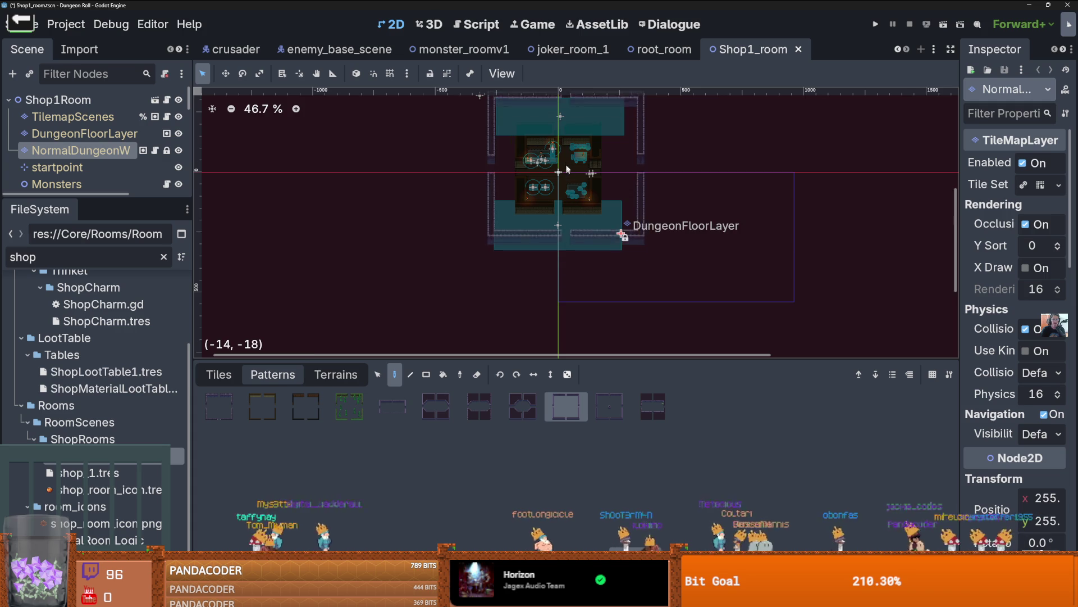
{"action": "scroll", "coordinate": [568, 173], "scroll_direction": "up", "scroll_amount": 5}
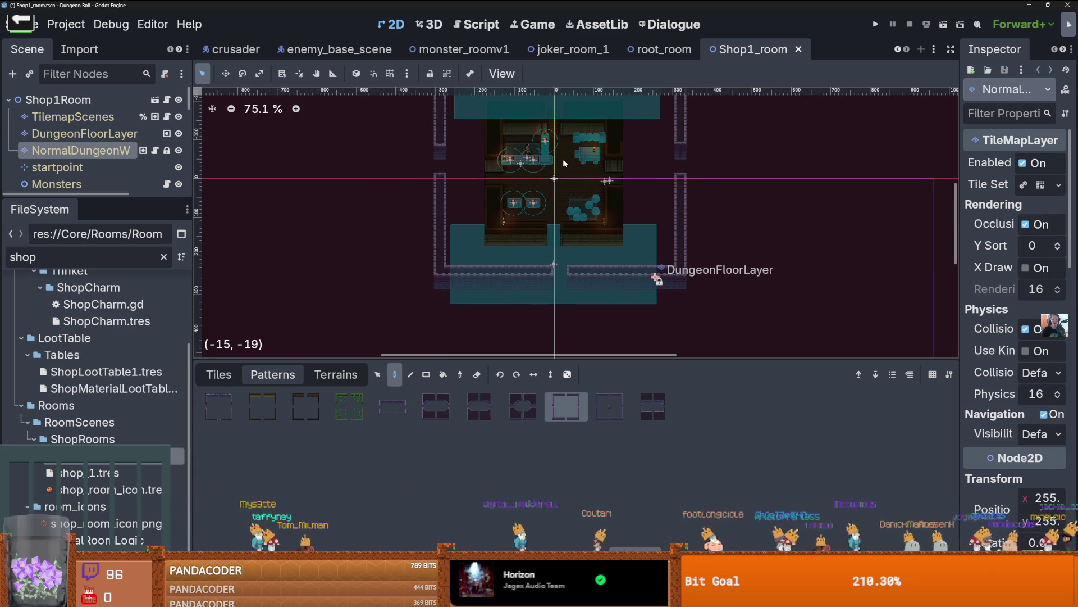
{"action": "left_click", "coordinate": [558, 174]}
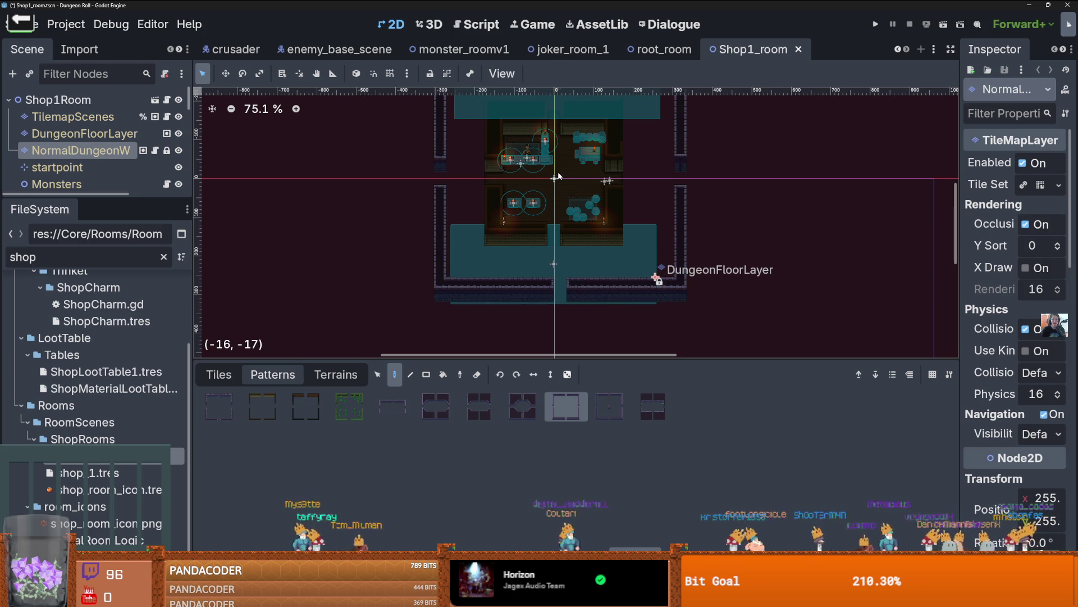
- Move the stamped bottom wall tiles one tile left, then bring up the Terrains list
{"action": "left_click", "coordinate": [378, 374]}
{"action": "scroll", "coordinate": [493, 258], "scroll_direction": "down", "scroll_amount": 3}
{"action": "scroll", "coordinate": [494, 234], "scroll_direction": "up", "scroll_amount": 3}
{"action": "left_click_drag", "start_coordinate": [667, 290], "coordinate": [423, 256]}
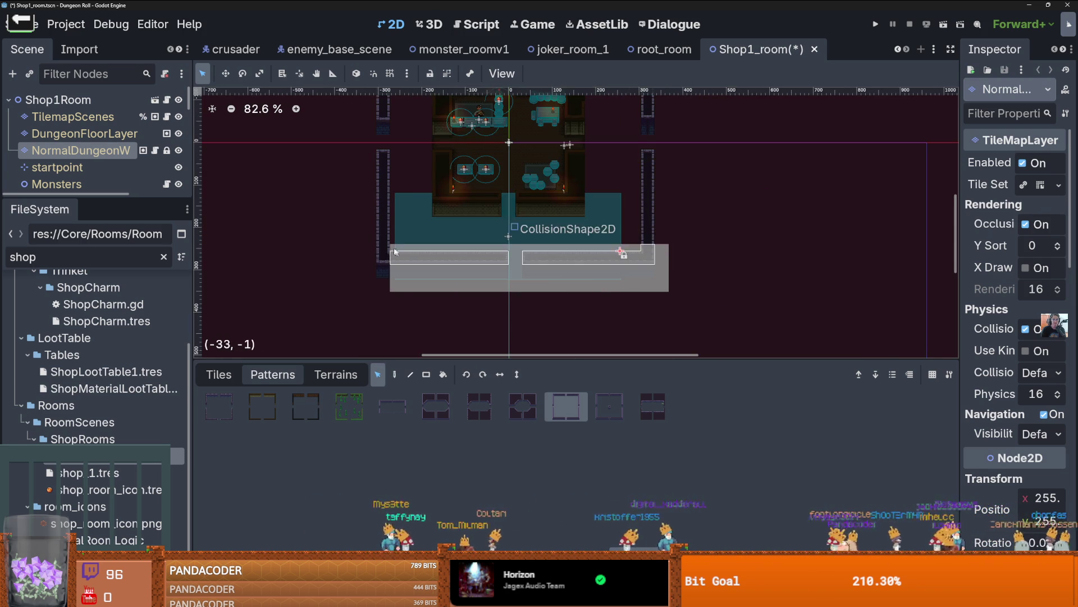
{"action": "left_click", "coordinate": [528, 247]}
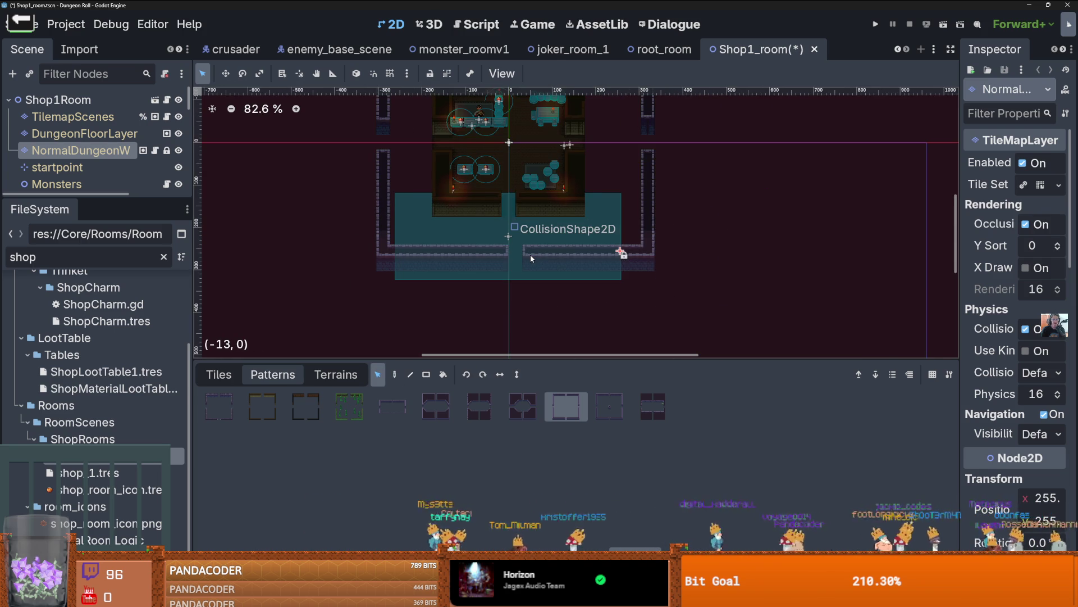
{"action": "left_click_drag", "start_coordinate": [530, 255], "coordinate": [527, 256]}
{"action": "scroll", "coordinate": [526, 258], "scroll_direction": "up", "scroll_amount": 3}
{"action": "scroll", "coordinate": [567, 209], "scroll_direction": "up", "scroll_amount": 6}
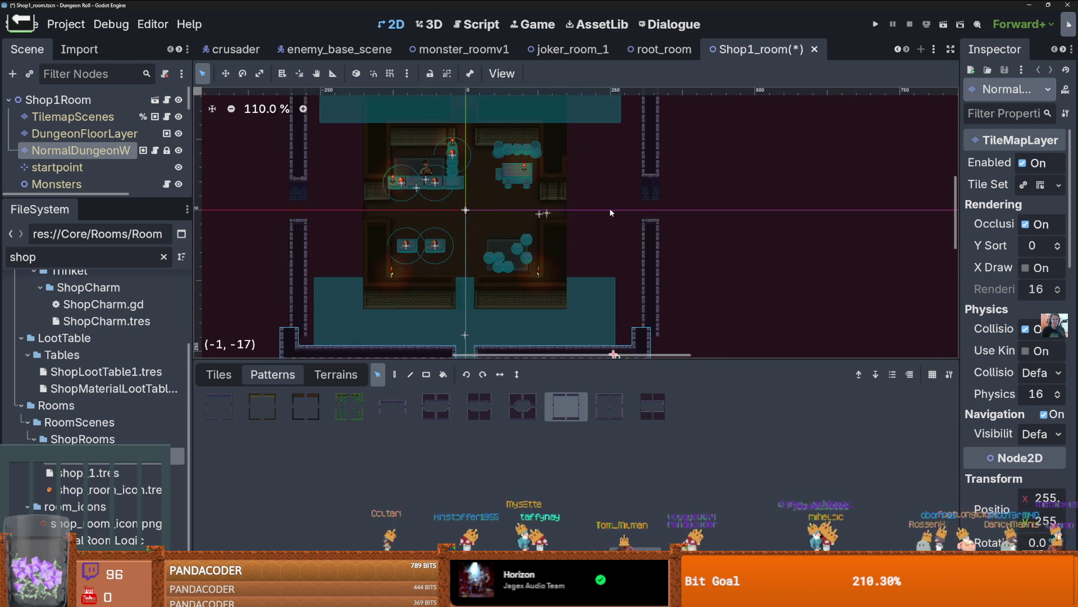
{"action": "scroll", "coordinate": [562, 209], "scroll_direction": "down", "scroll_amount": 3}
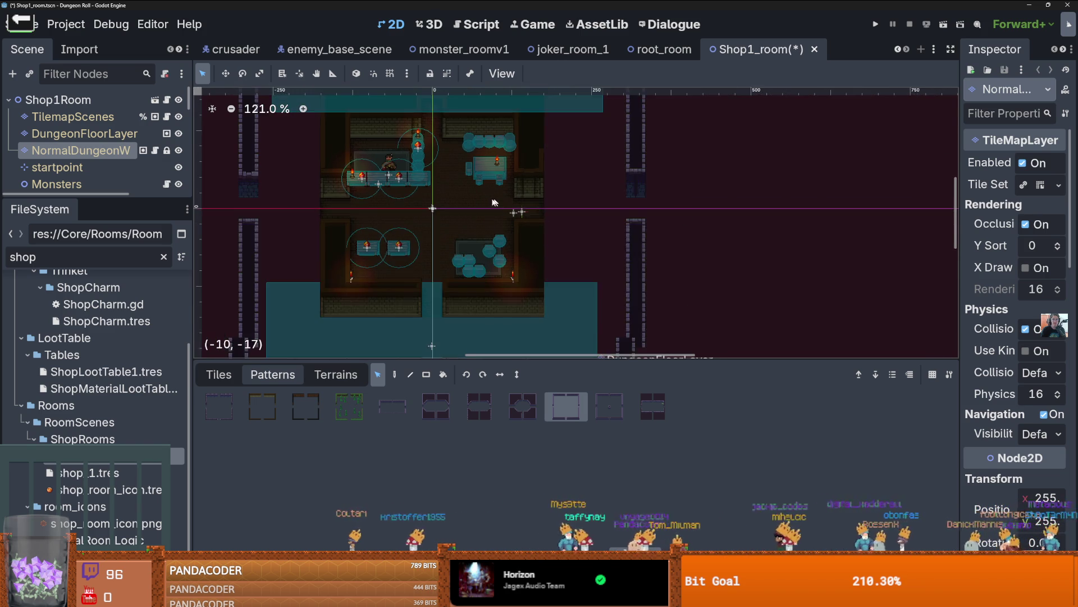
{"action": "scroll", "coordinate": [526, 221], "scroll_direction": "up", "scroll_amount": 3}
{"action": "scroll", "coordinate": [522, 251], "scroll_direction": "up", "scroll_amount": 1}
{"action": "scroll", "coordinate": [520, 235], "scroll_direction": "down", "scroll_amount": 1}
{"action": "scroll", "coordinate": [515, 203], "scroll_direction": "up", "scroll_amount": 3}
{"action": "scroll", "coordinate": [514, 203], "scroll_direction": "down", "scroll_amount": 3}
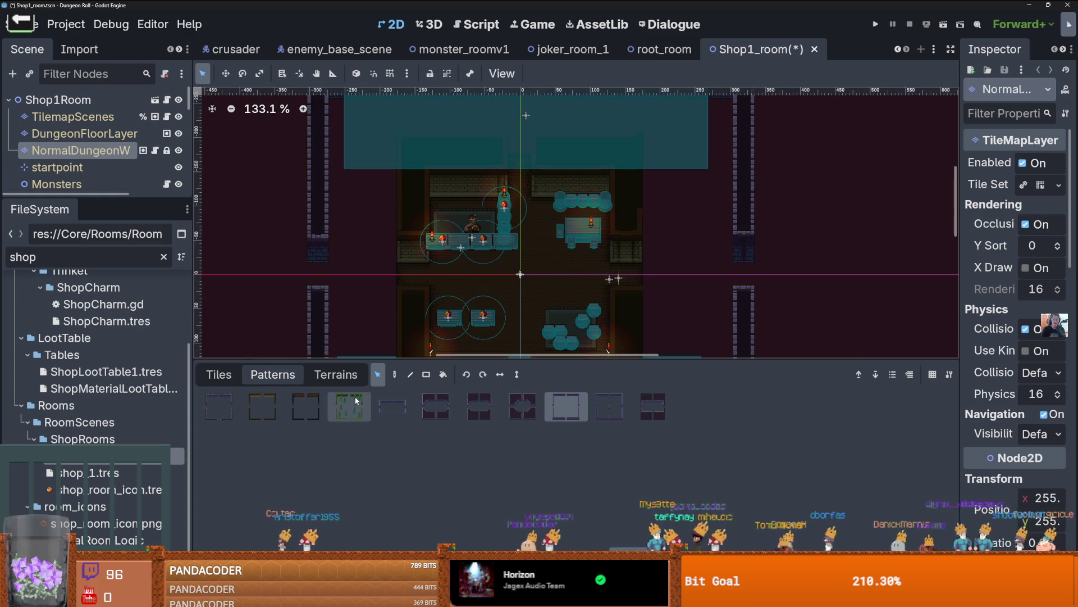
{"action": "left_click", "coordinate": [219, 375]}
{"action": "left_click", "coordinate": [336, 375]}
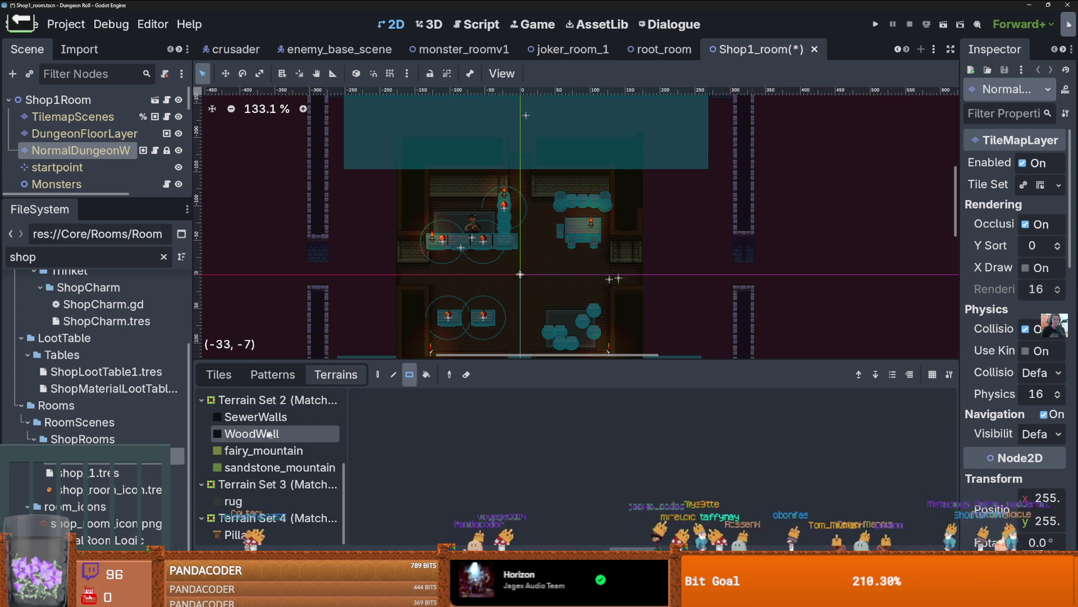
- Pick hideout_walls terrain and paint the shop room's left column and bottom wall
{"action": "scroll", "coordinate": [279, 434], "scroll_direction": "up", "scroll_amount": 5}
{"action": "left_click", "coordinate": [278, 433]}
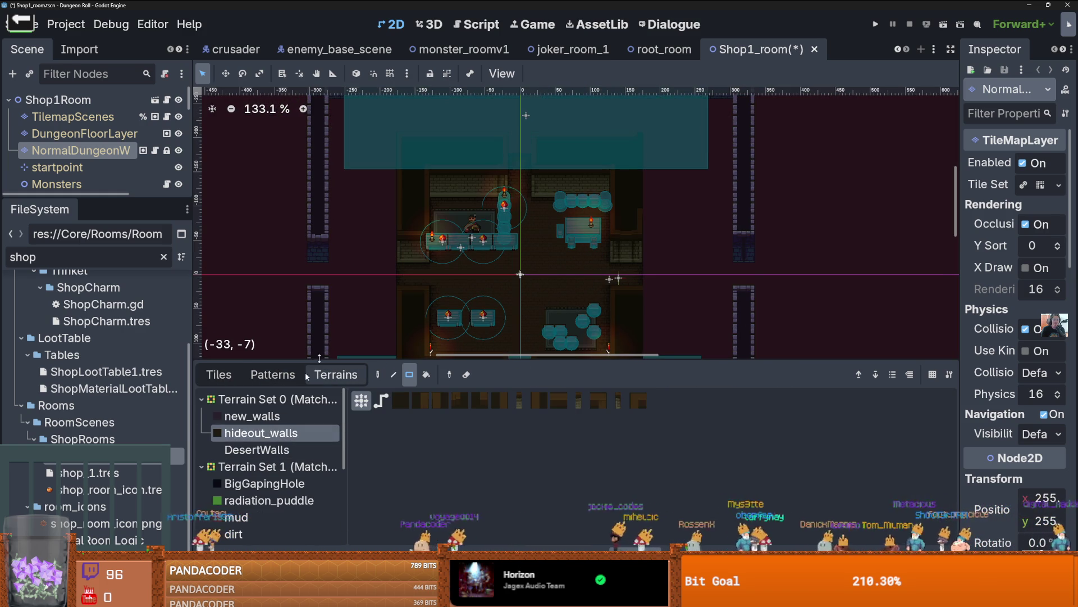
{"action": "scroll", "coordinate": [417, 224], "scroll_direction": "down", "scroll_amount": 2}
{"action": "scroll", "coordinate": [418, 225], "scroll_direction": "down", "scroll_amount": 4}
{"action": "scroll", "coordinate": [517, 242], "scroll_direction": "down", "scroll_amount": 2}
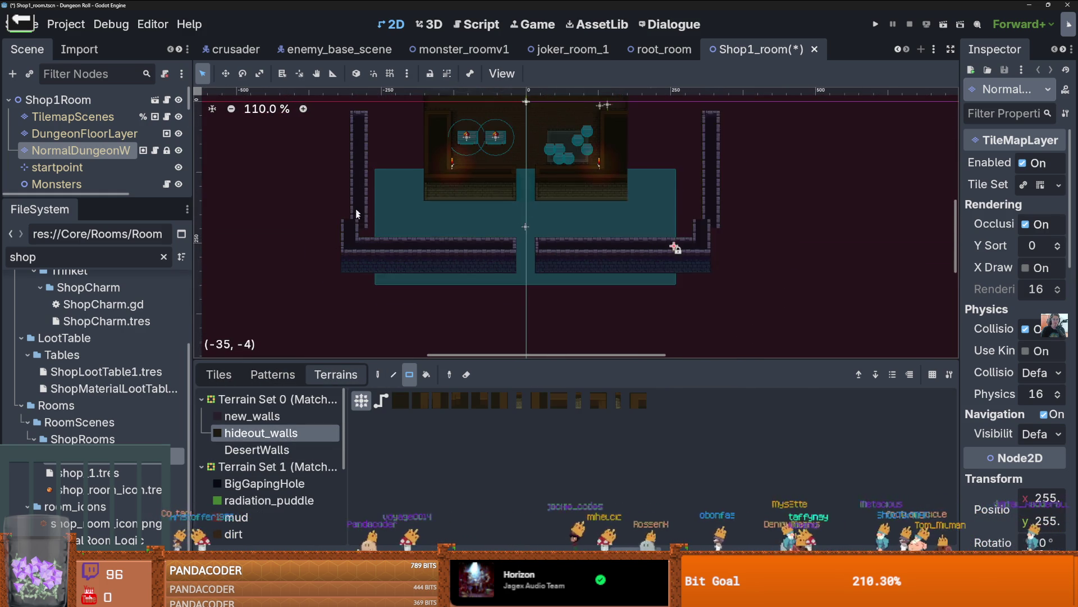
{"action": "mouse_move", "coordinate": [356, 152]}
{"action": "left_mouse_down"}
{"action": "mouse_move", "coordinate": [362, 265]}
{"action": "mouse_move", "coordinate": [341, 326]}
{"action": "left_mouse_up"}
{"action": "mouse_move", "coordinate": [359, 281]}
{"action": "left_mouse_down"}
{"action": "mouse_move", "coordinate": [516, 302]}
{"action": "mouse_move", "coordinate": [506, 291]}
{"action": "mouse_move", "coordinate": [717, 291]}
{"action": "mouse_move", "coordinate": [710, 154]}
{"action": "mouse_move", "coordinate": [666, 285]}
{"action": "left_mouse_up"}
- Paint hideout_walls along the right, top and left walls, then save Shop1_room
{"action": "left_click", "coordinate": [684, 212]}
{"action": "left_click_drag", "start_coordinate": [684, 212], "coordinate": [675, 257]}
{"action": "left_click_drag", "start_coordinate": [672, 197], "coordinate": [669, 115]}
{"action": "left_click_drag", "start_coordinate": [668, 115], "coordinate": [275, 133]}
{"action": "scroll", "coordinate": [477, 116], "scroll_direction": "up", "scroll_amount": 2}
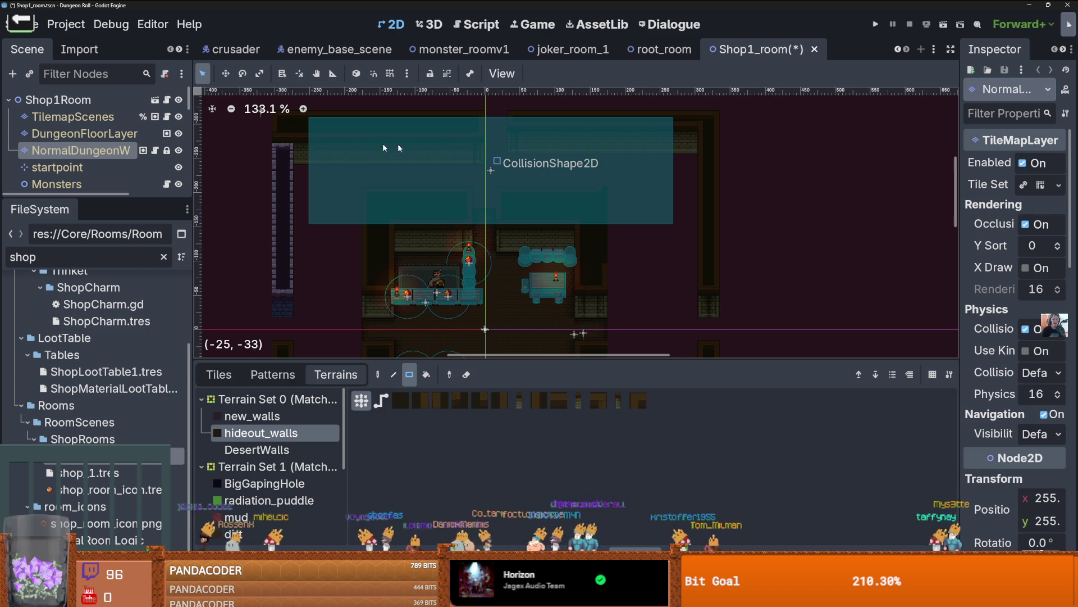
{"action": "left_click_drag", "start_coordinate": [481, 134], "coordinate": [297, 138]}
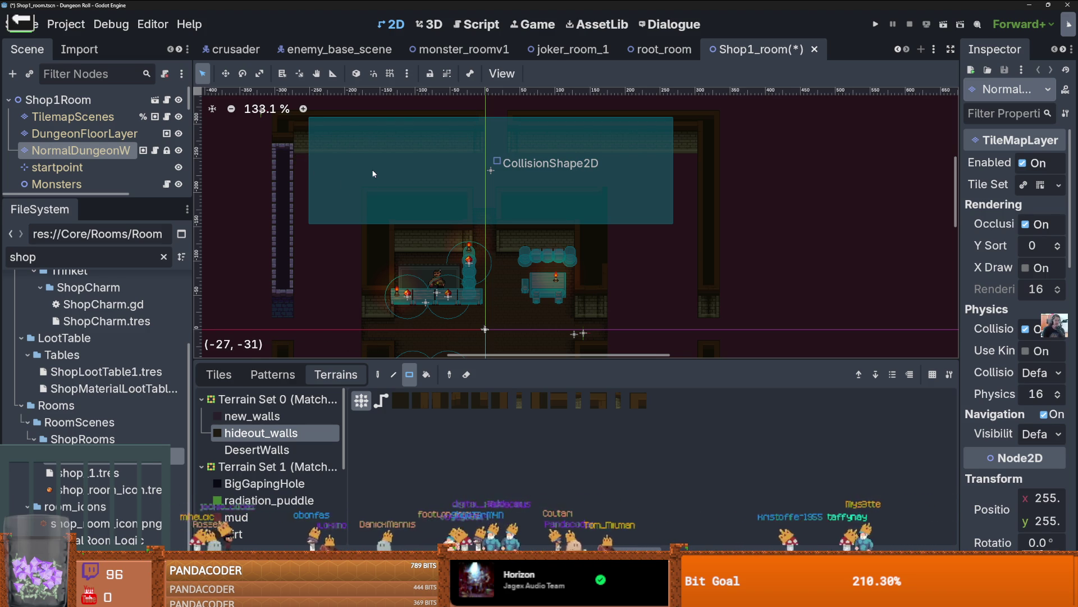
{"action": "left_click_drag", "start_coordinate": [280, 138], "coordinate": [287, 300]}
{"action": "scroll", "coordinate": [353, 277], "scroll_direction": "down", "scroll_amount": 3}
{"action": "scroll", "coordinate": [354, 279], "scroll_direction": "down", "scroll_amount": 3}
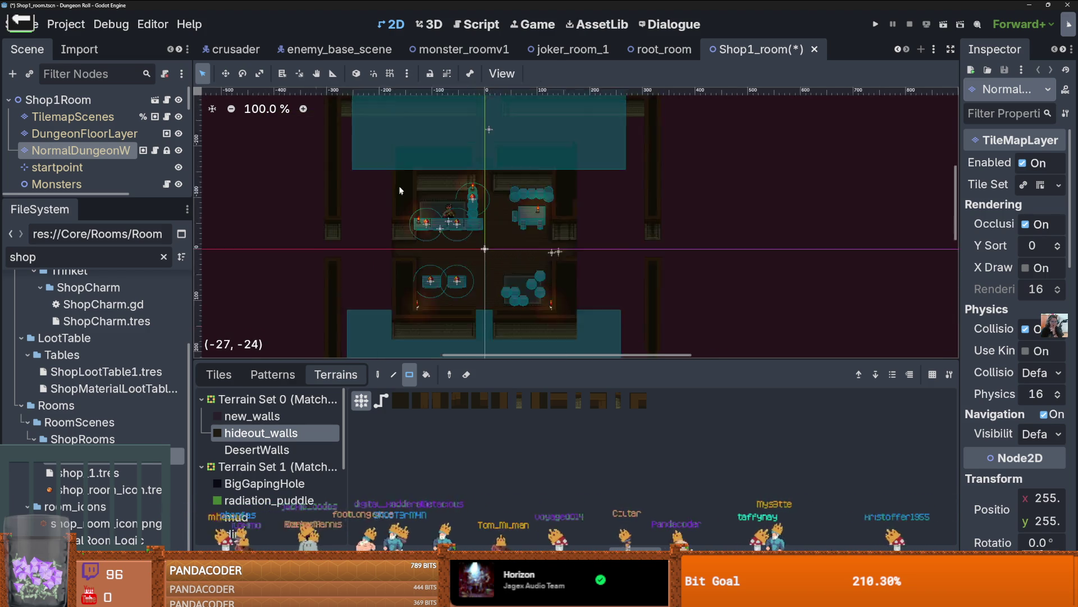
{"action": "scroll", "coordinate": [433, 274], "scroll_direction": "down", "scroll_amount": 1}
{"action": "key", "text": "ctrl+s"}
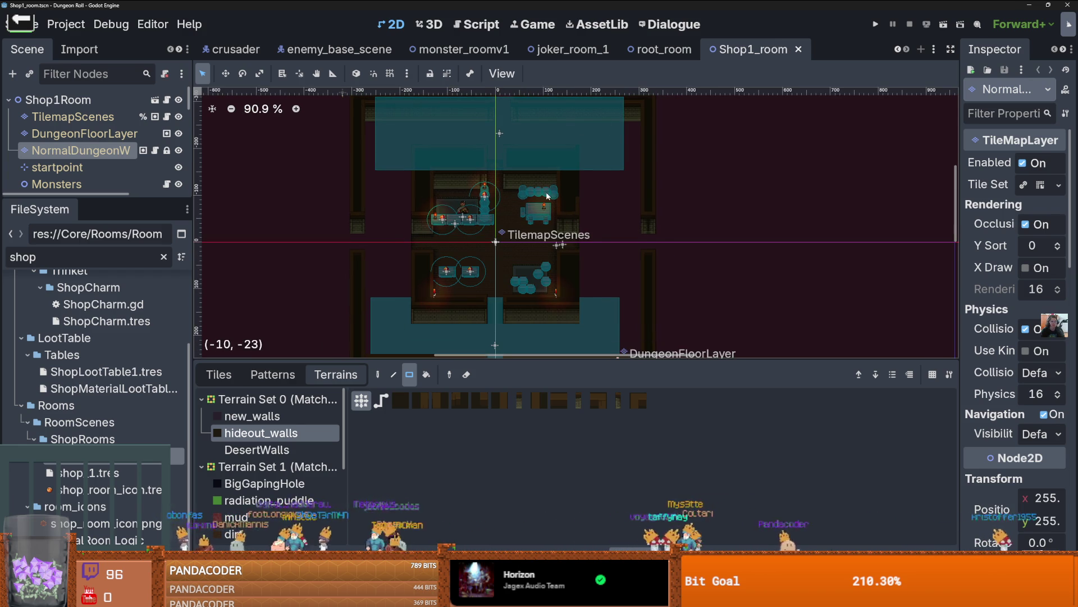
- Enlarge the Scene tree panel to show more nodes and save Shop1_room again
{"action": "scroll", "coordinate": [612, 192], "scroll_direction": "down", "scroll_amount": 1}
{"action": "scroll", "coordinate": [612, 193], "scroll_direction": "up", "scroll_amount": 2}
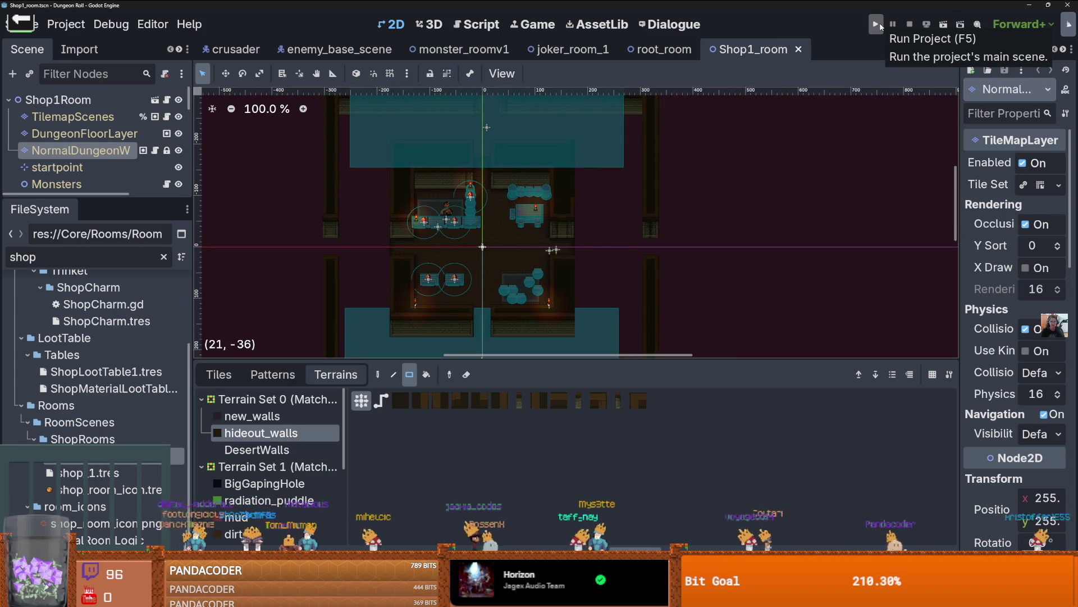
{"action": "scroll", "coordinate": [673, 232], "scroll_direction": "down", "scroll_amount": 2}
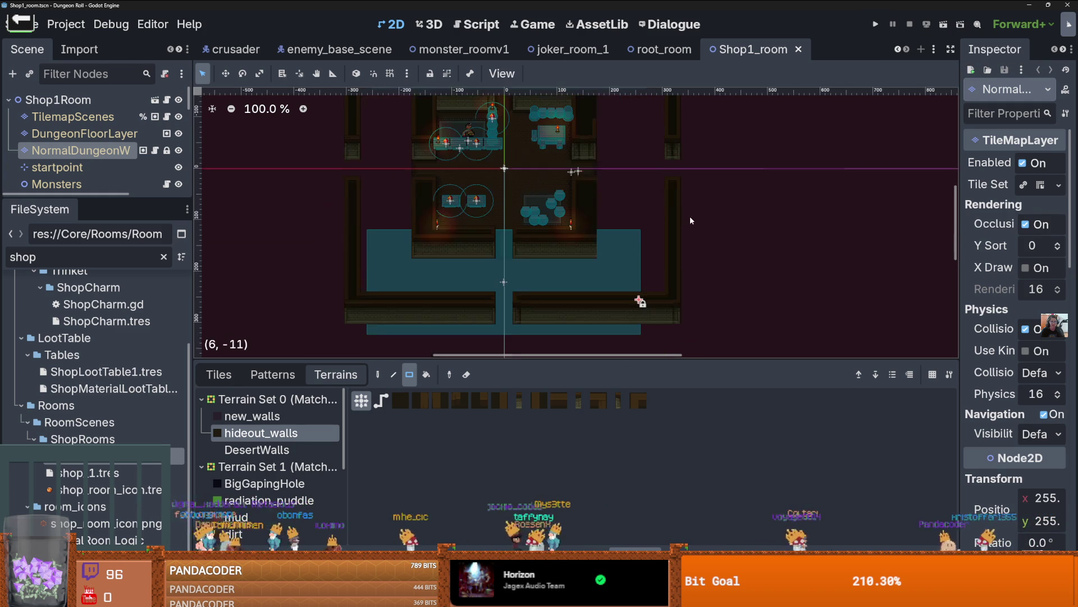
{"action": "scroll", "coordinate": [673, 232], "scroll_direction": "down", "scroll_amount": 1}
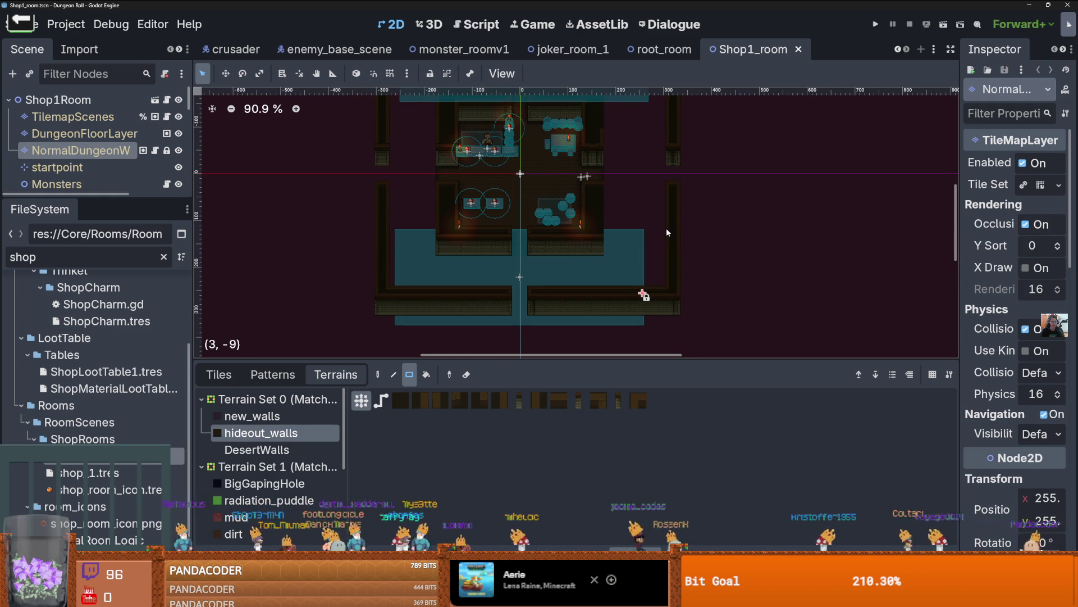
{"action": "scroll", "coordinate": [665, 227], "scroll_direction": "up", "scroll_amount": 4}
{"action": "scroll", "coordinate": [639, 224], "scroll_direction": "down", "scroll_amount": 3}
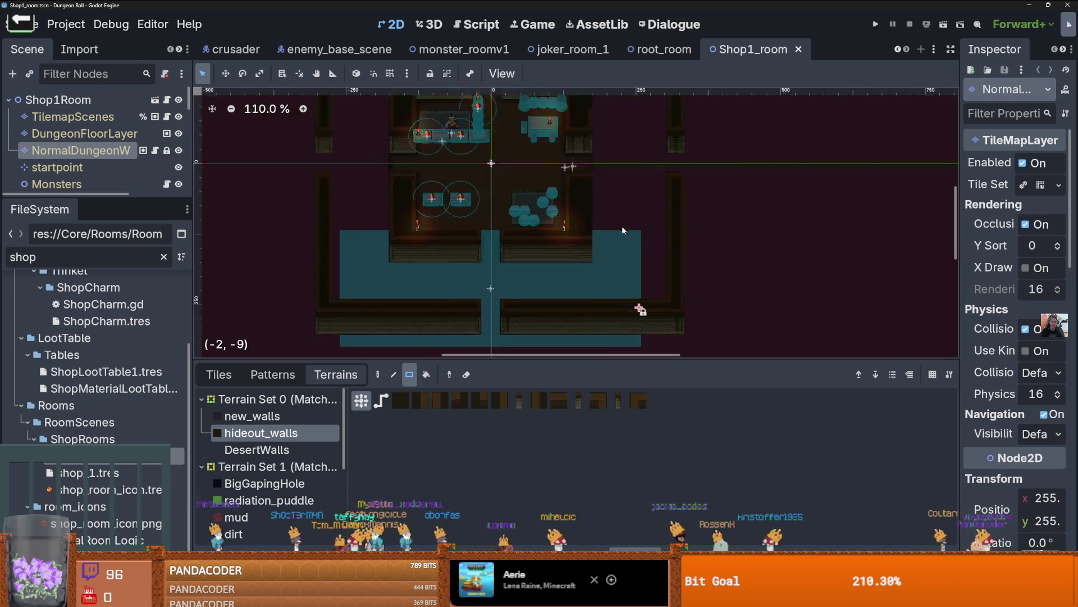
{"action": "scroll", "coordinate": [622, 226], "scroll_direction": "down", "scroll_amount": 9}
{"action": "scroll", "coordinate": [616, 237], "scroll_direction": "down", "scroll_amount": 2}
{"action": "scroll", "coordinate": [614, 219], "scroll_direction": "up", "scroll_amount": 4}
{"action": "scroll", "coordinate": [596, 202], "scroll_direction": "down", "scroll_amount": 1}
{"action": "scroll", "coordinate": [592, 203], "scroll_direction": "up", "scroll_amount": 6}
{"action": "scroll", "coordinate": [591, 200], "scroll_direction": "up", "scroll_amount": 7}
{"action": "scroll", "coordinate": [684, 140], "scroll_direction": "down", "scroll_amount": 3}
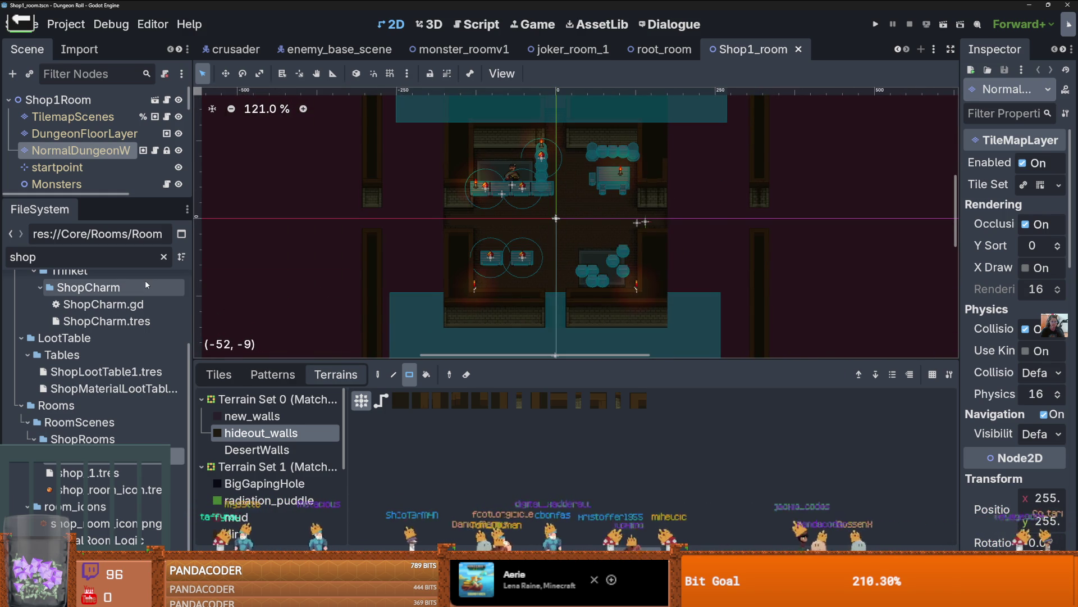
{"action": "left_click_drag", "start_coordinate": [99, 197], "coordinate": [103, 296]}
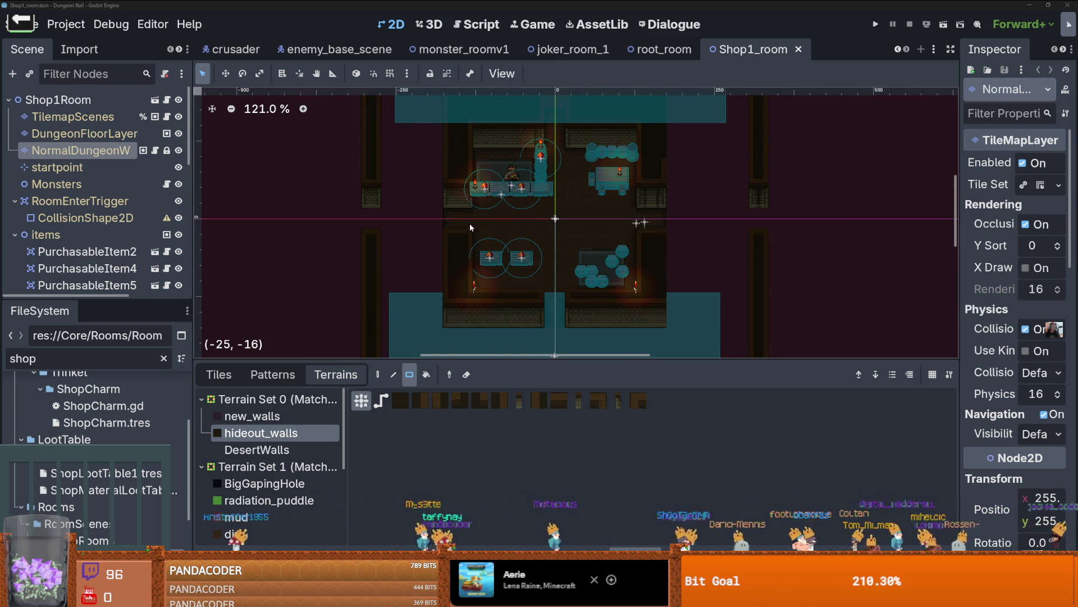
{"action": "scroll", "coordinate": [433, 285], "scroll_direction": "down", "scroll_amount": 2}
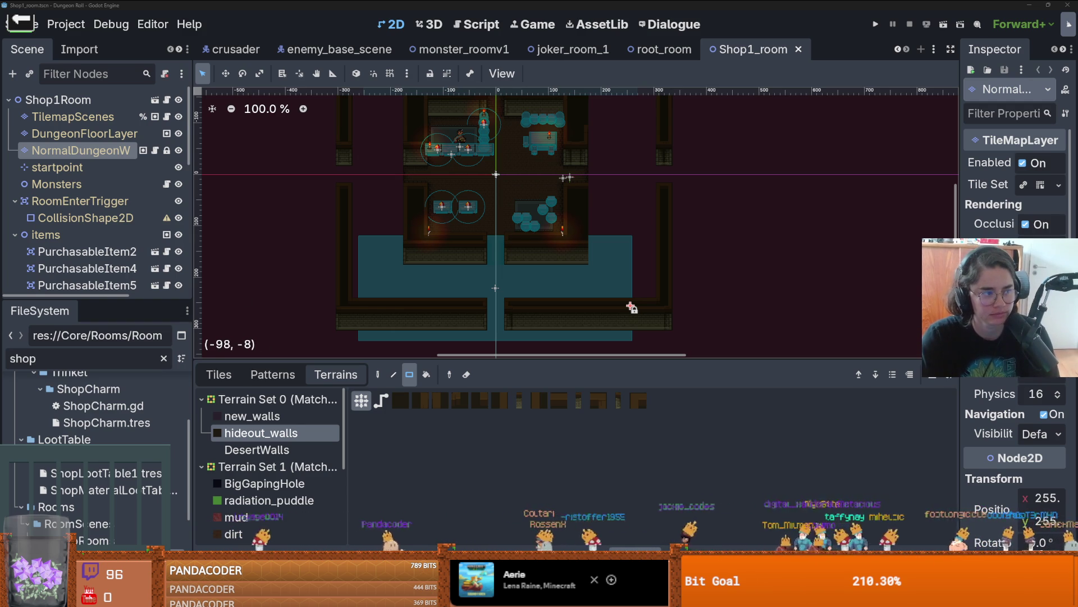
{"action": "scroll", "coordinate": [622, 301], "scroll_direction": "down", "scroll_amount": 1}
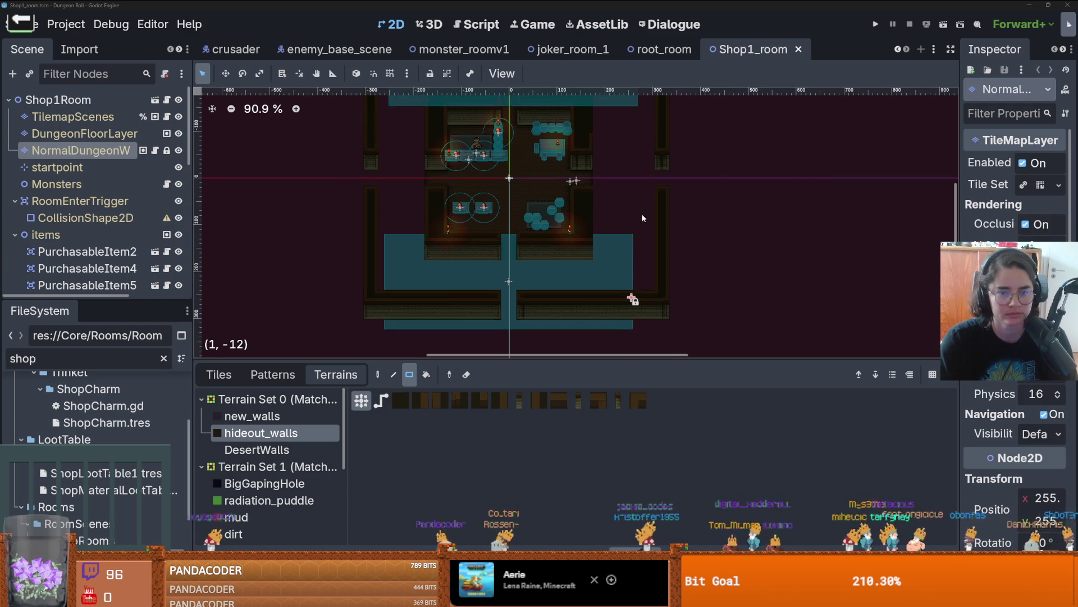
{"action": "key", "text": "ctrl+s"}
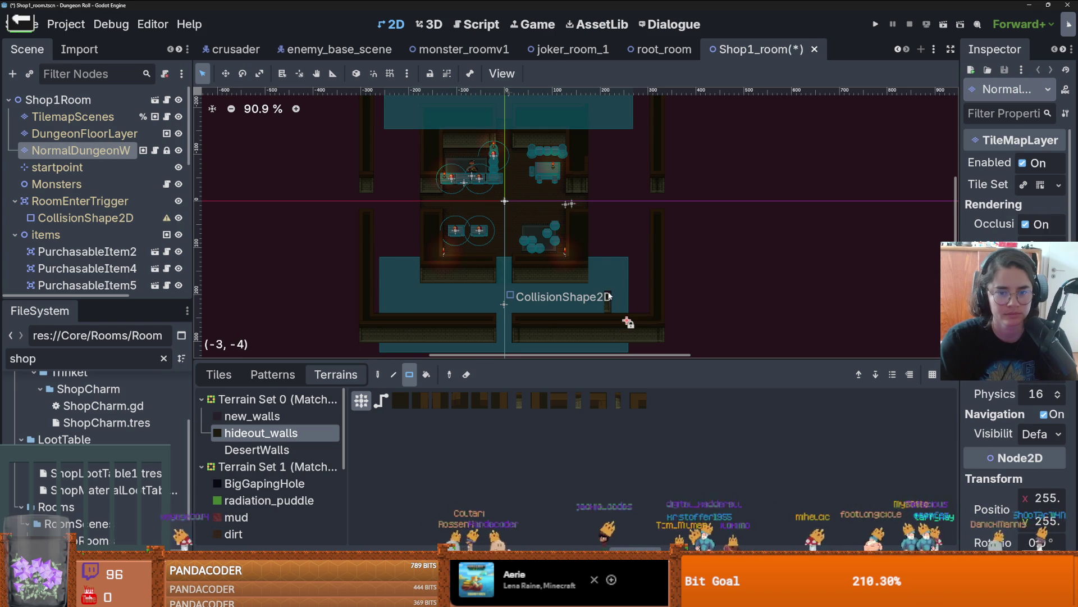
- Give the RoomEnterTrigger's CollisionShape2D a new RectangleShape2D
{"action": "left_click", "coordinate": [85, 217]}
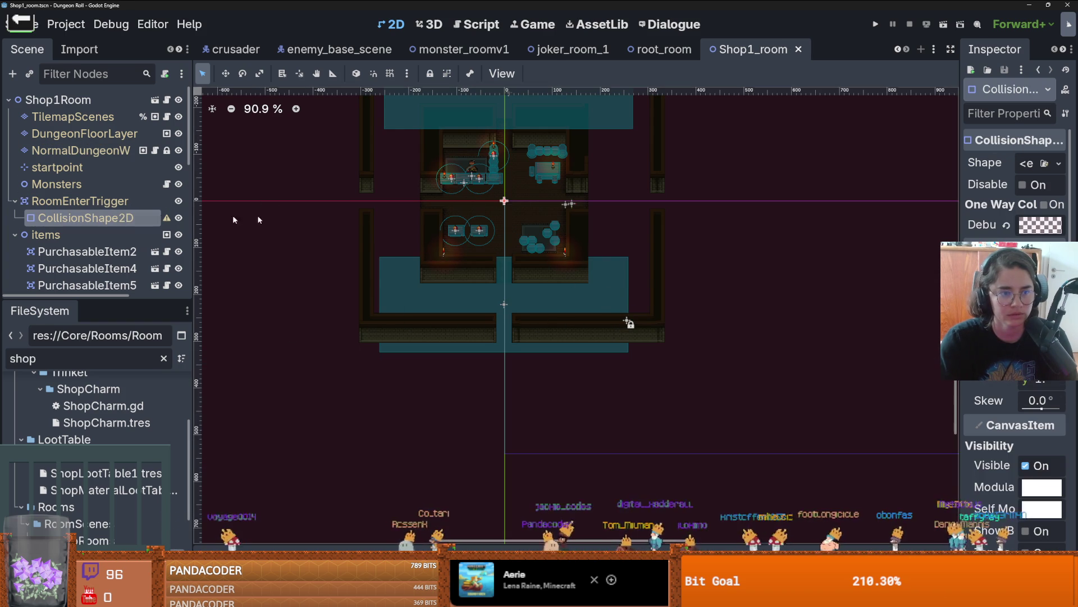
{"action": "left_click", "coordinate": [1041, 164]}
{"action": "left_click", "coordinate": [737, 123]}
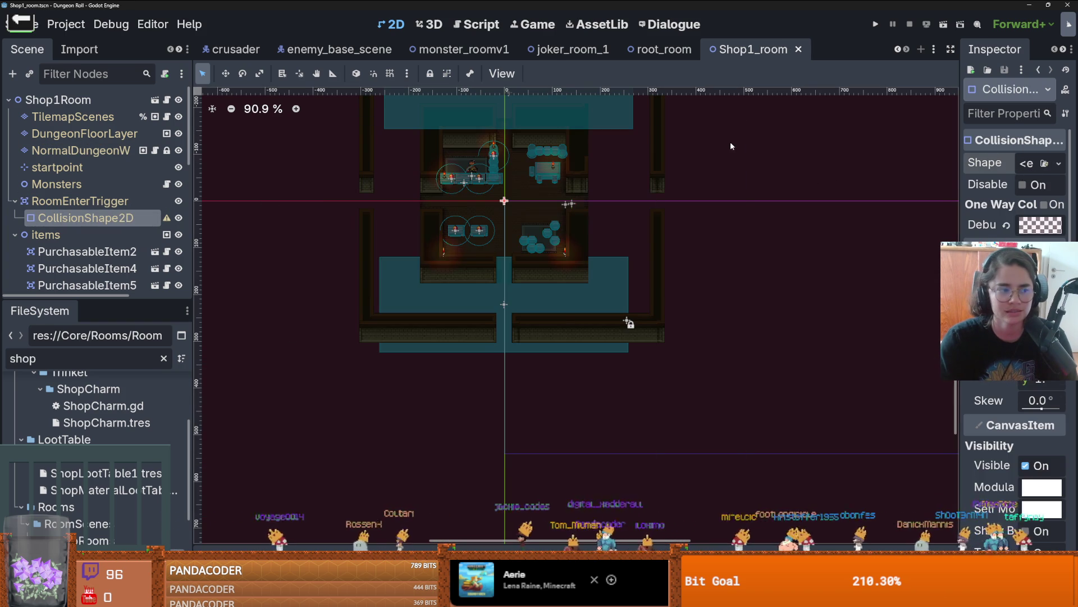
{"action": "left_click", "coordinate": [1025, 162]}
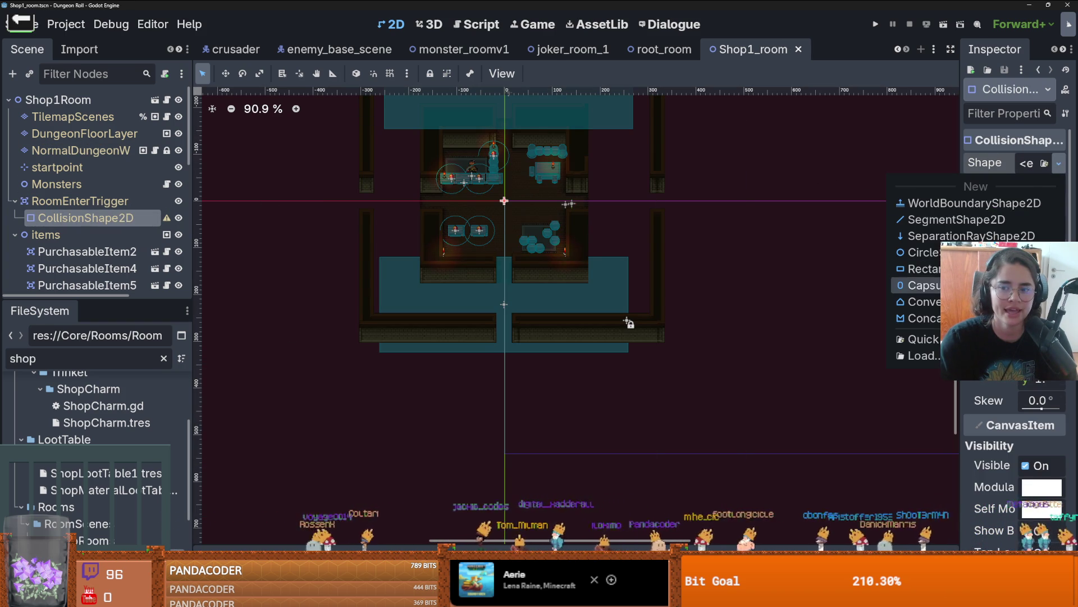
{"action": "left_click", "coordinate": [915, 286]}
- Stretch the rectangle over the shop's middle area, save the scene, and run the project
{"action": "scroll", "coordinate": [427, 228], "scroll_direction": "up", "scroll_amount": 4}
{"action": "scroll", "coordinate": [479, 226], "scroll_direction": "down", "scroll_amount": 2}
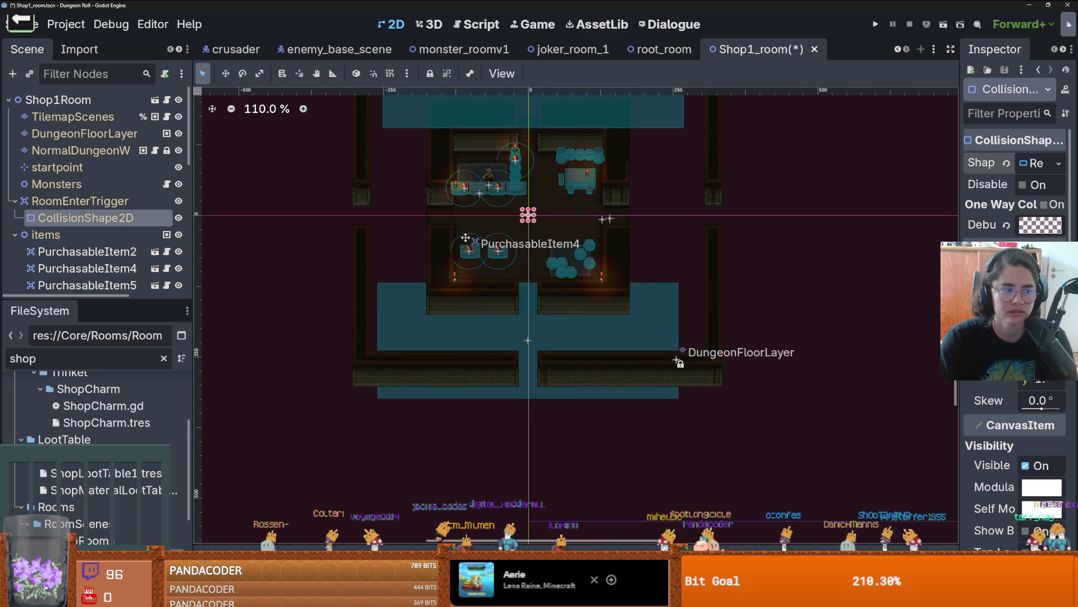
{"action": "left_click_drag", "start_coordinate": [523, 212], "coordinate": [380, 171]}
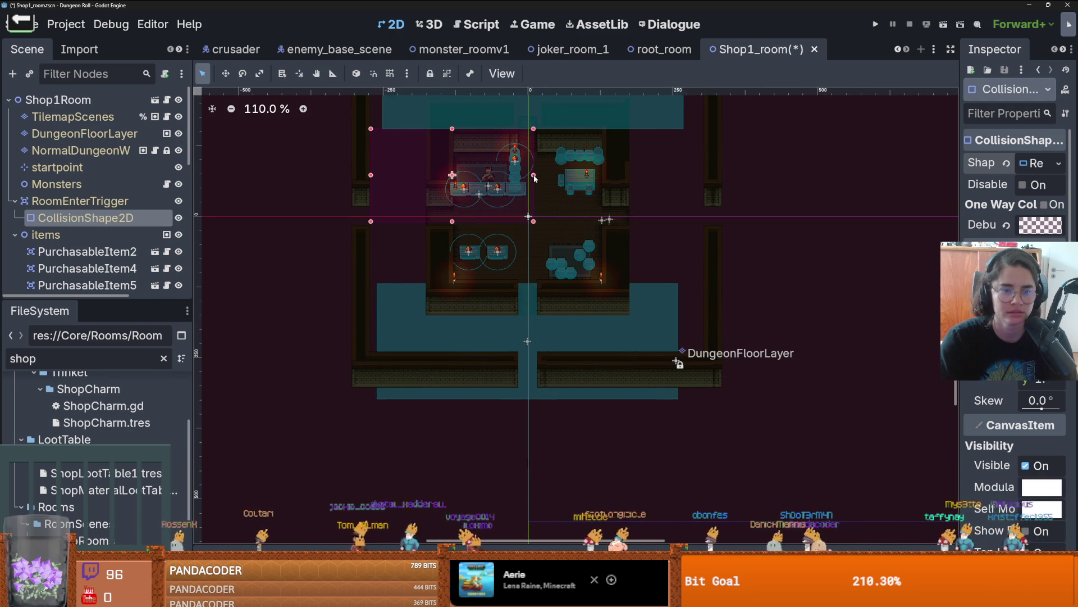
{"action": "left_click_drag", "start_coordinate": [540, 178], "coordinate": [664, 194]}
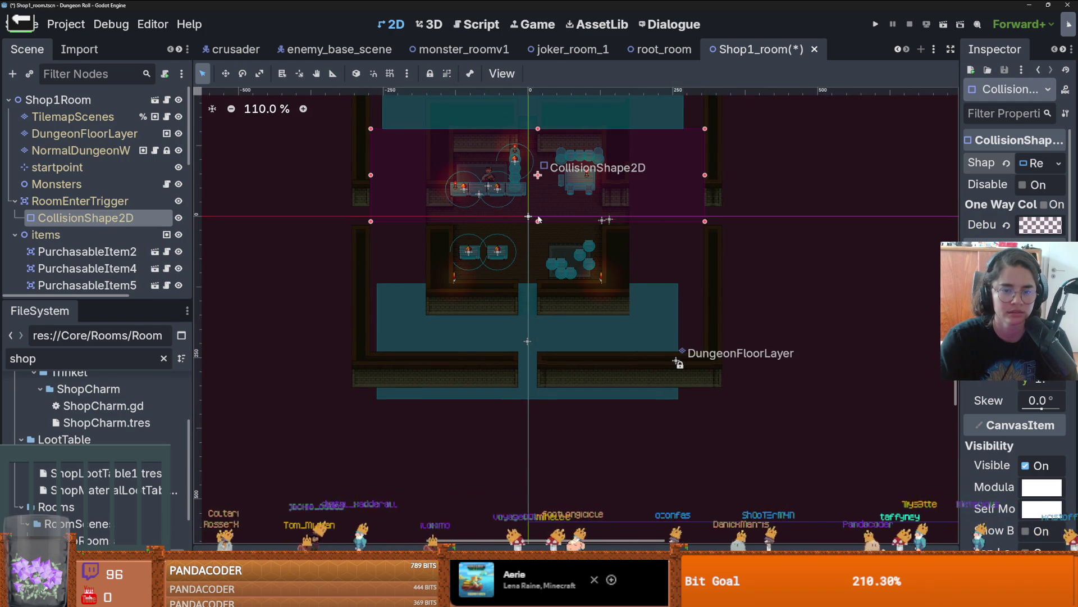
{"action": "left_click_drag", "start_coordinate": [538, 218], "coordinate": [542, 279]}
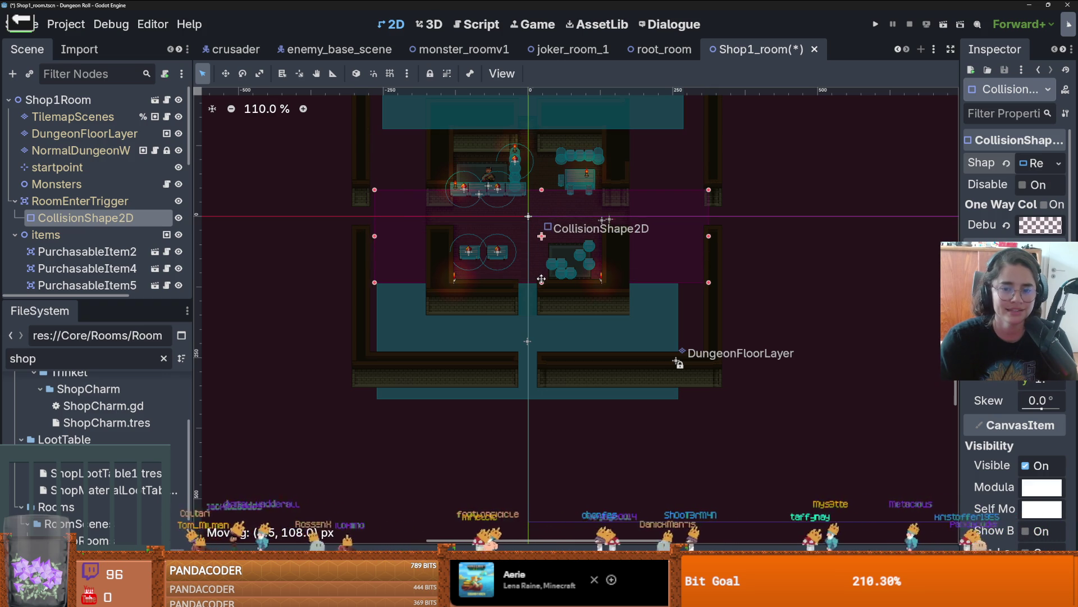
{"action": "left_click_drag", "start_coordinate": [555, 135], "coordinate": [554, 130]}
{"action": "key", "text": "ctrl+s"}
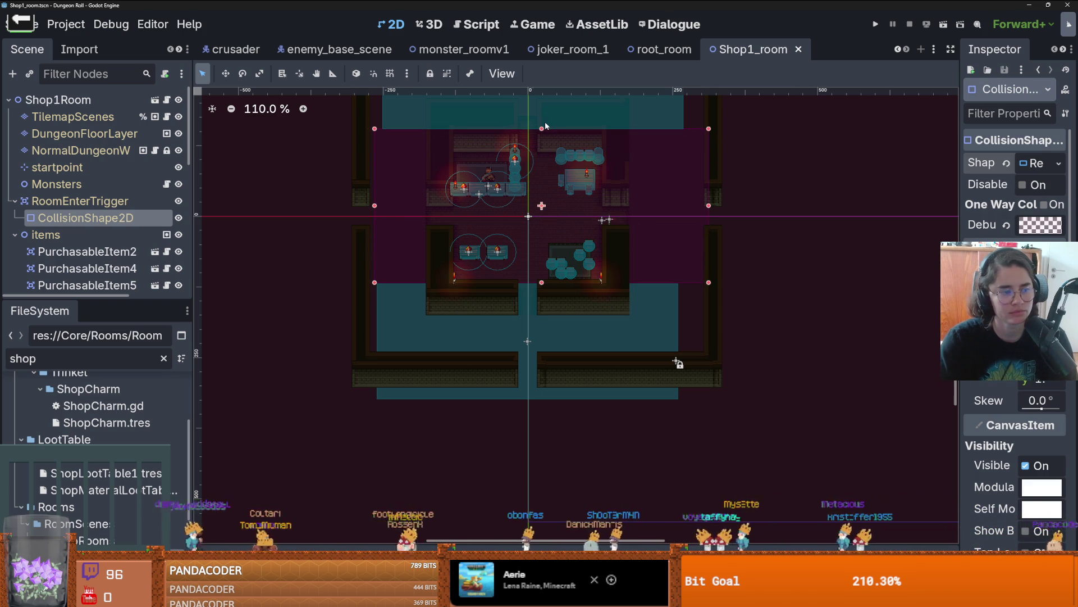
{"action": "left_click", "coordinate": [878, 26]}
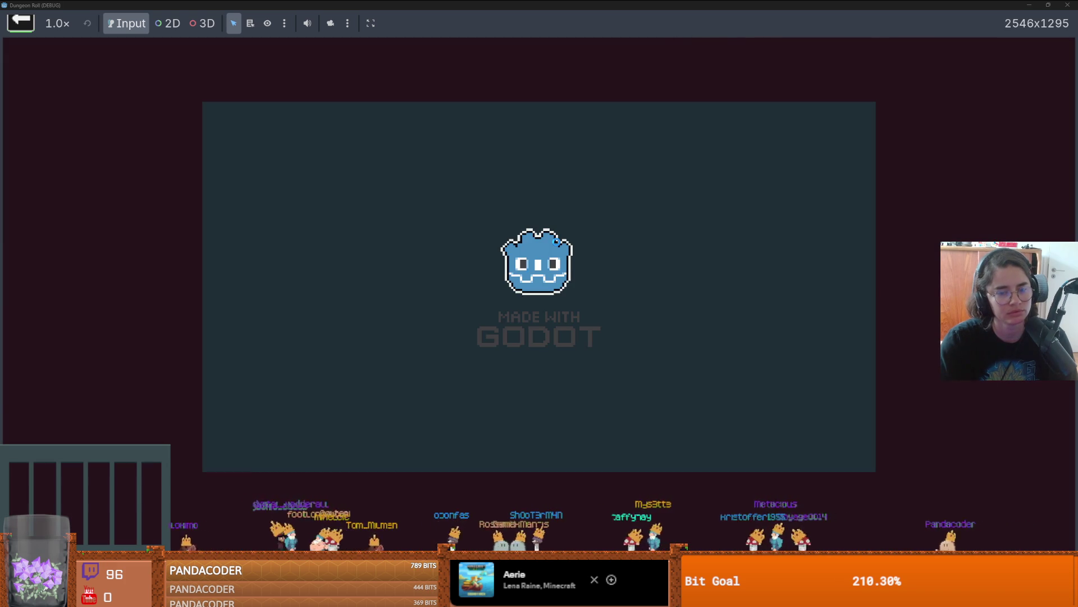
- Walk the knight left down the west corridor and pick the shop room card
{"action": "key", "text": "a"}
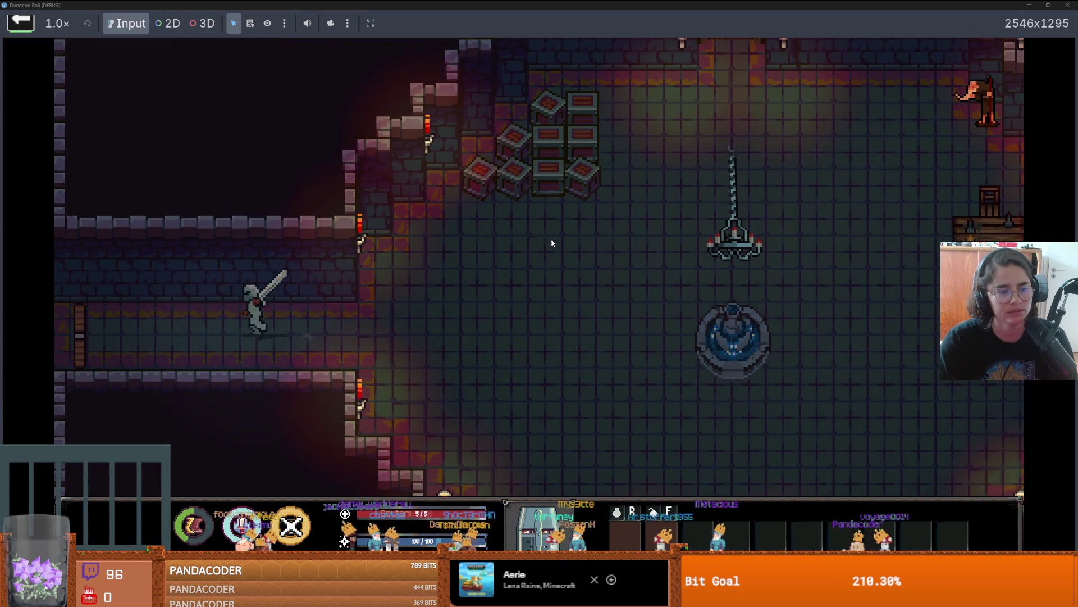
{"action": "key", "text": "a"}
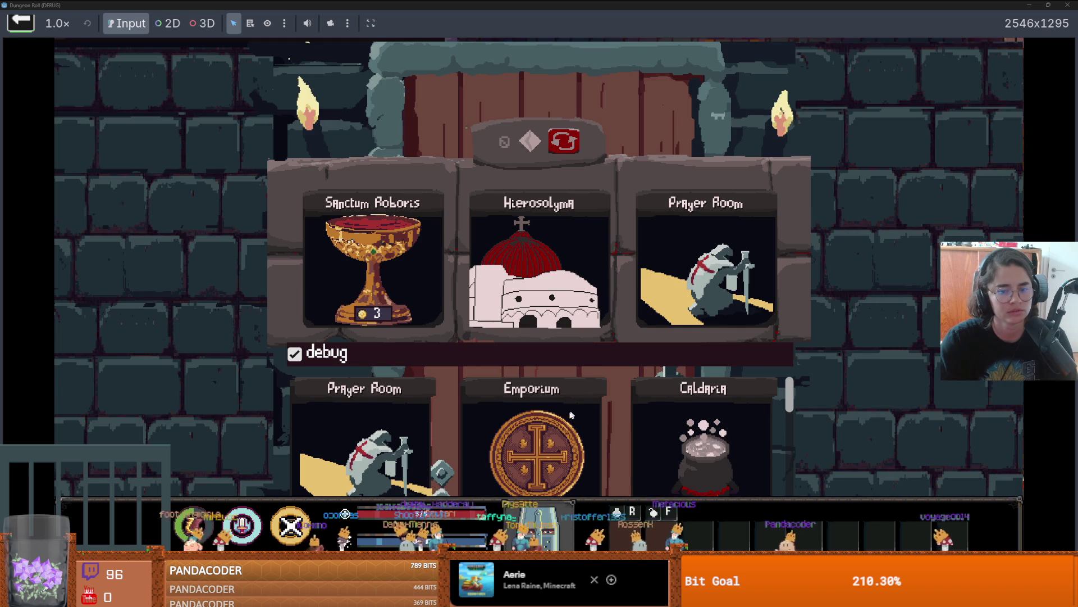
{"action": "left_click", "coordinate": [561, 414]}
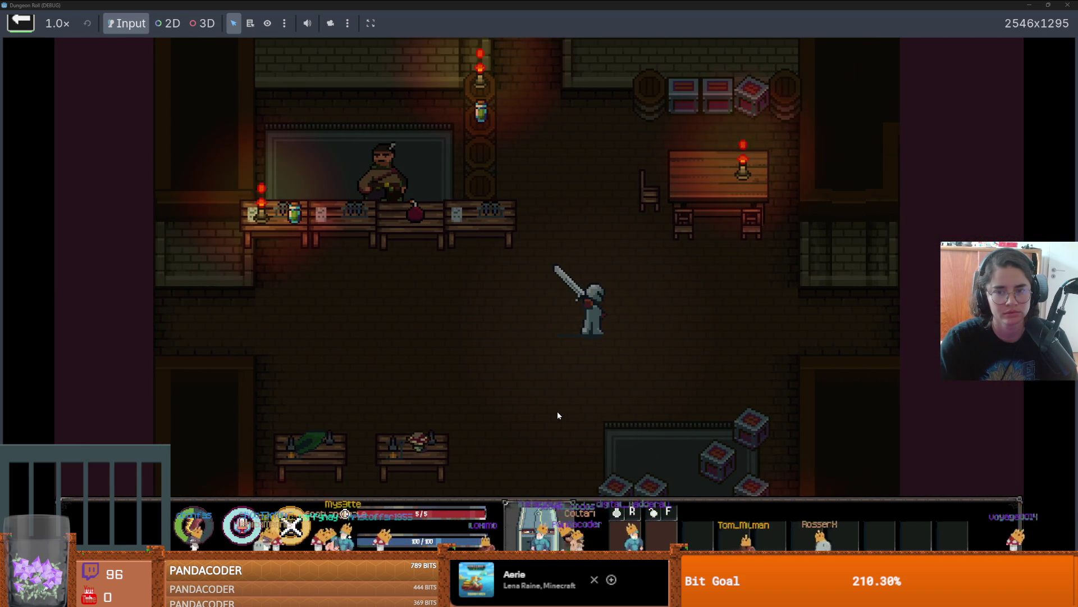
- Walk around the shop counter, mushroom table and edges, then close the game
{"action": "key", "text": "w"}
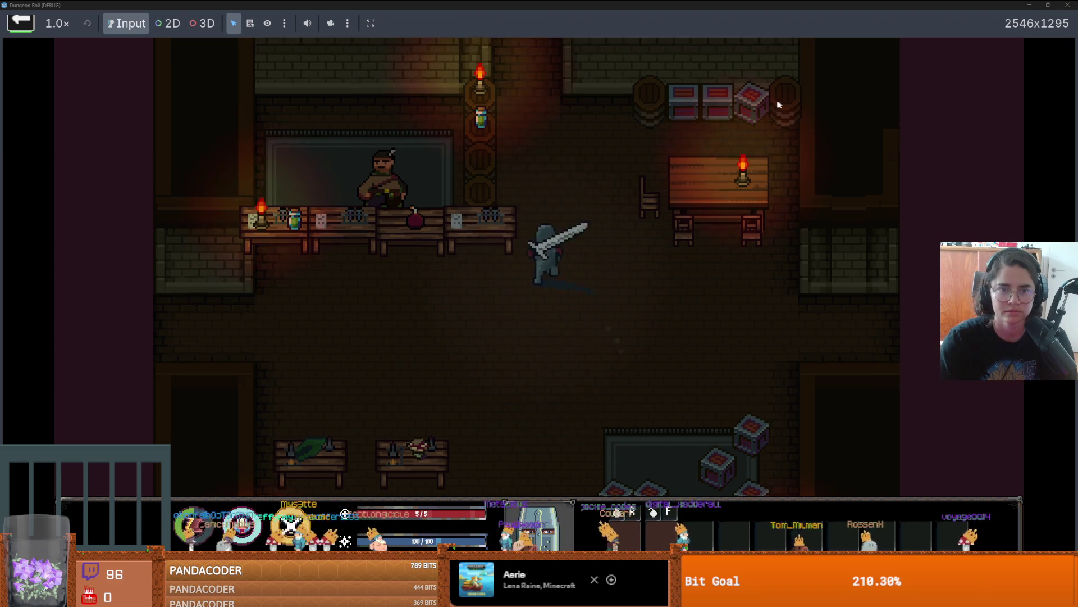
{"action": "key", "text": "a"}
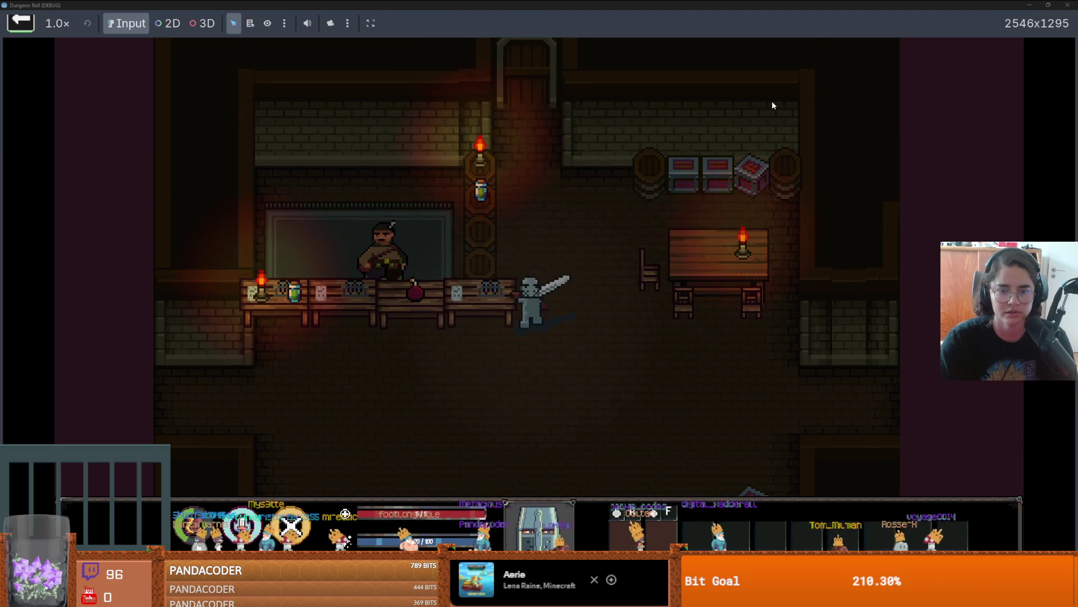
{"action": "key", "text": "s"}
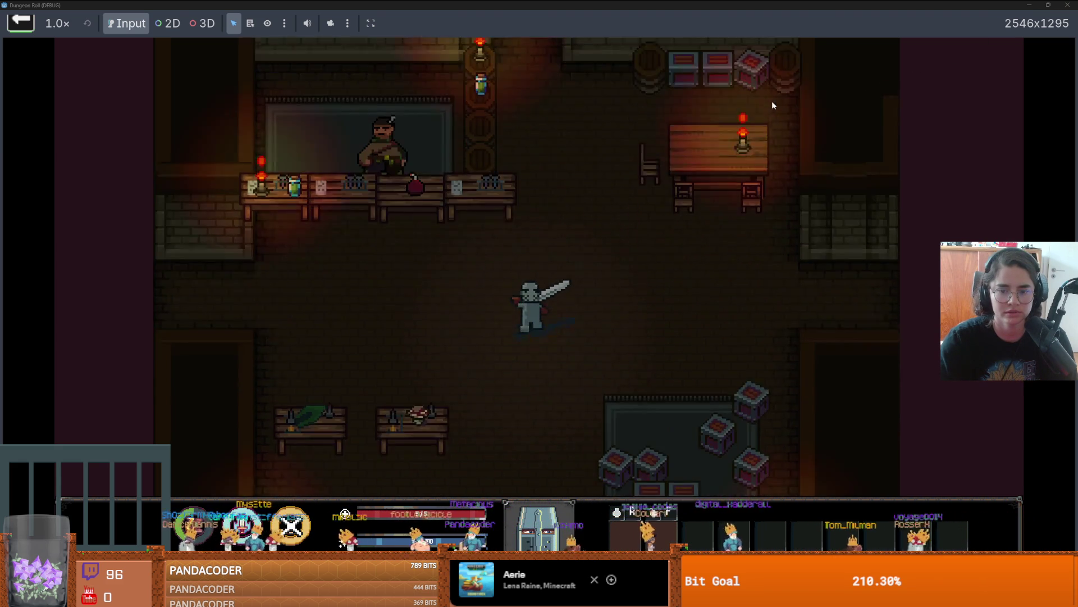
{"action": "key", "text": "a"}
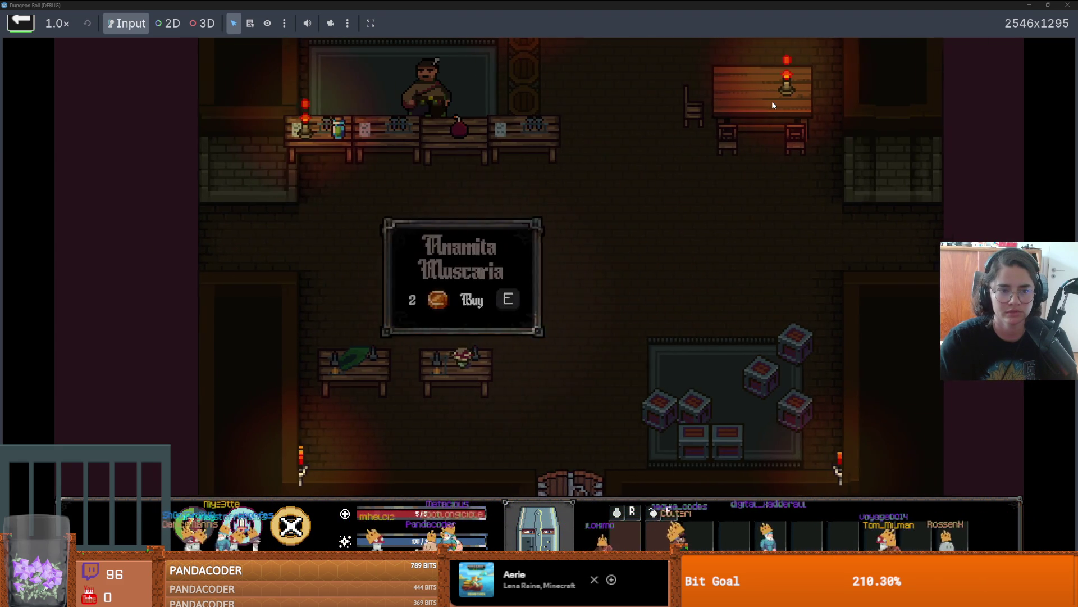
{"action": "key", "text": "w"}
{"action": "key", "text": "a"}
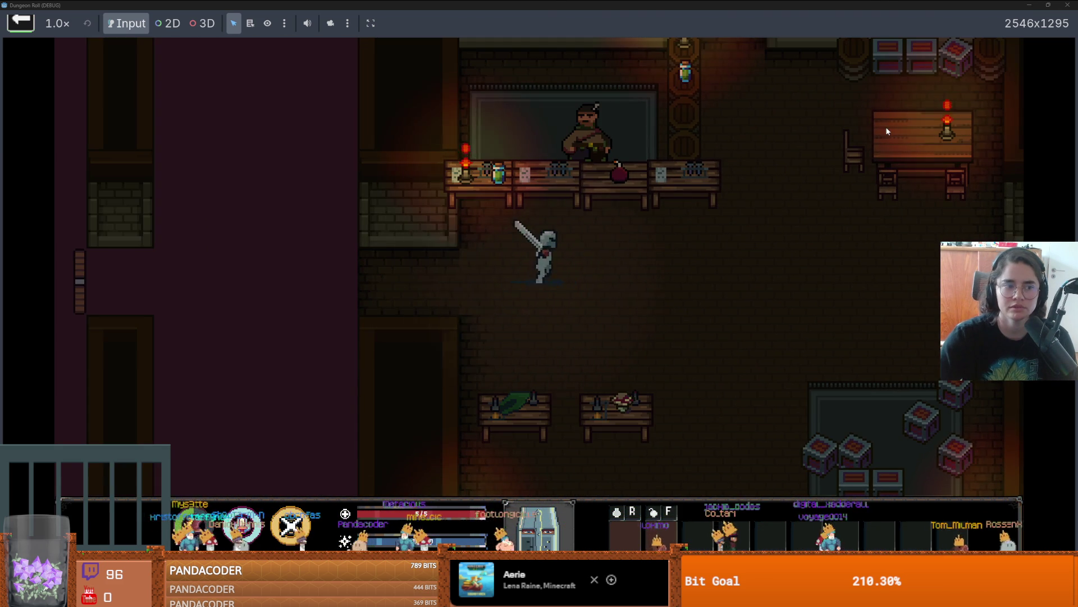
{"action": "key", "text": "d"}
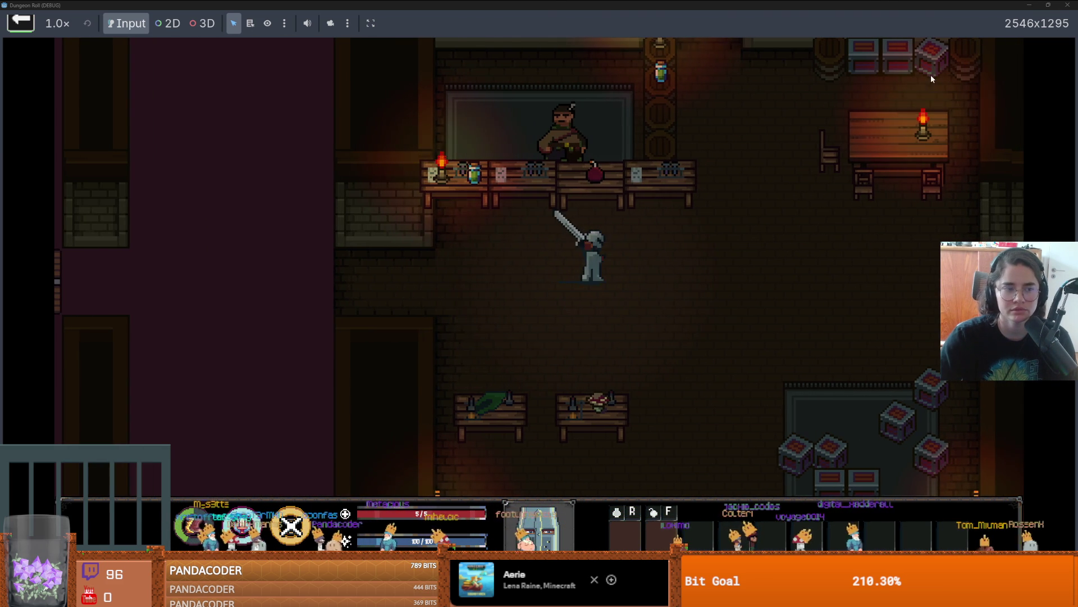
{"action": "key", "text": "a"}
{"action": "key", "text": "d"}
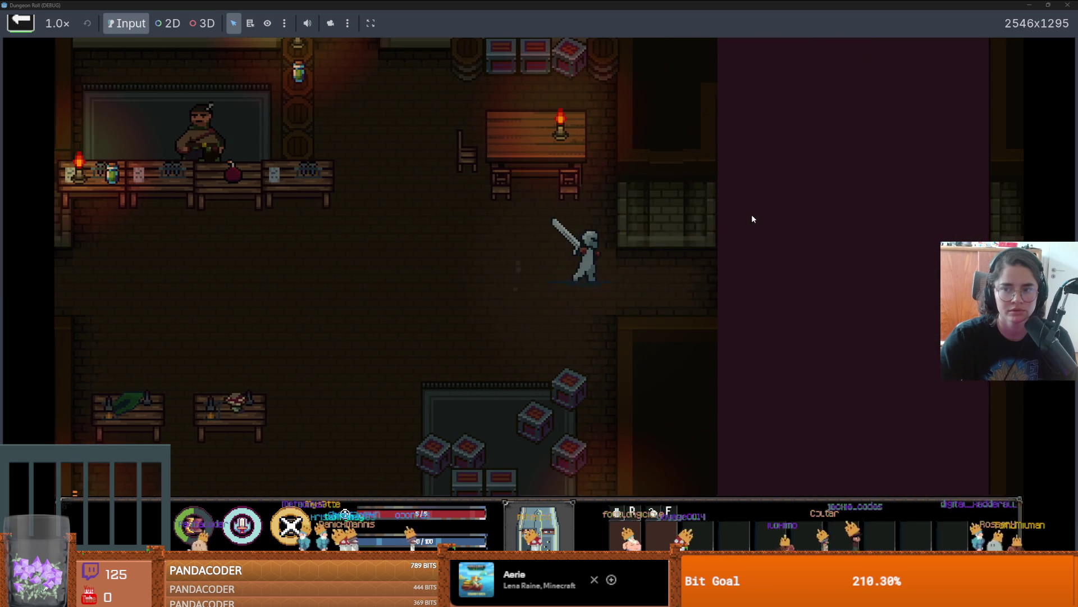
{"action": "key", "text": "a"}
{"action": "left_click", "coordinate": [1069, 4]}
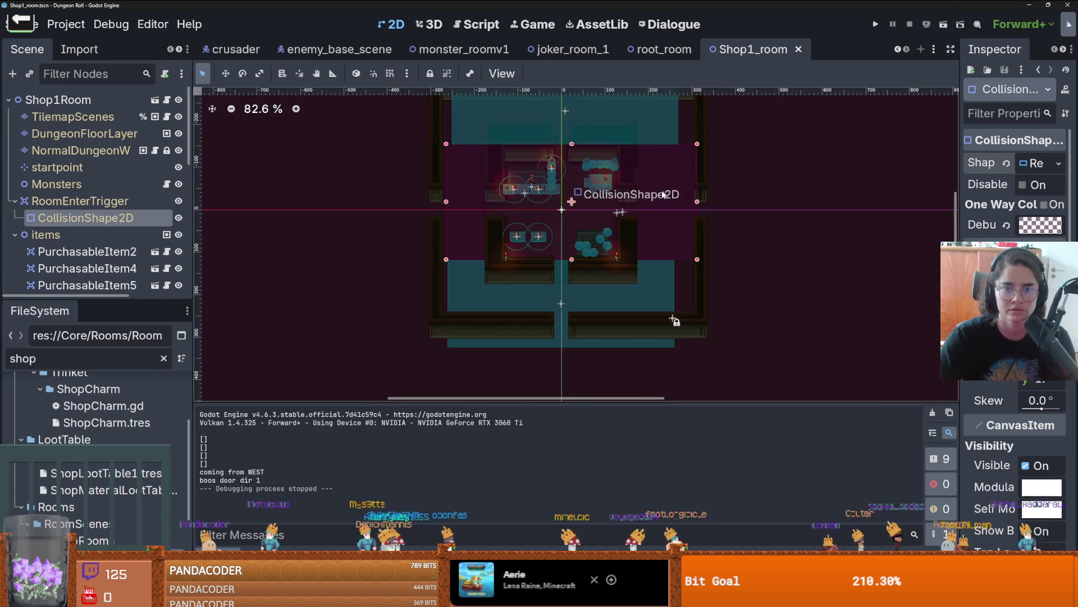
- Select the NormalDungeonW layer and choose the hideout_walls terrain
{"action": "scroll", "coordinate": [428, 228], "scroll_direction": "up", "scroll_amount": 3}
{"action": "scroll", "coordinate": [428, 227], "scroll_direction": "down", "scroll_amount": 1}
{"action": "left_click", "coordinate": [81, 150]}
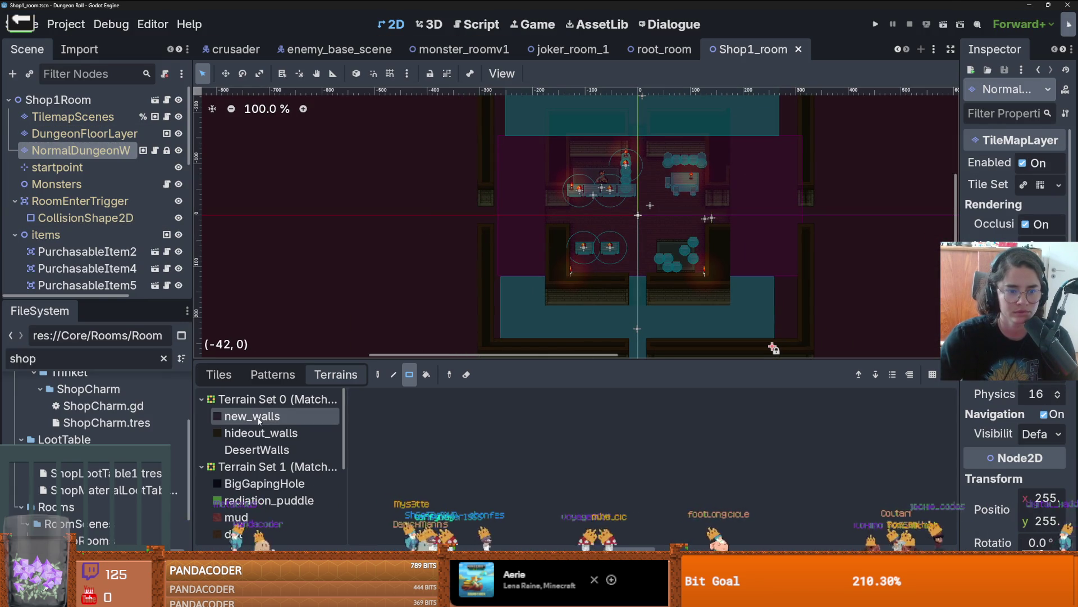
{"action": "left_click", "coordinate": [273, 434]}
- Paint a 3x15 wall strip and fill the room's left floor area with hideout_walls
{"action": "scroll", "coordinate": [450, 326], "scroll_direction": "down", "scroll_amount": 1}
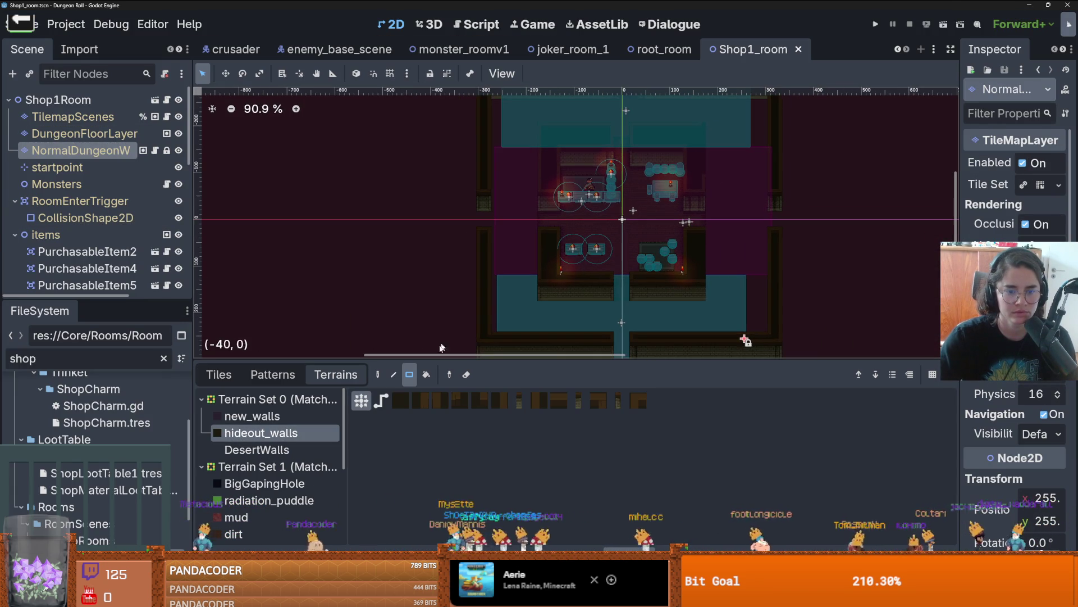
{"action": "mouse_move", "coordinate": [485, 213]}
{"action": "left_mouse_down"}
{"action": "mouse_move", "coordinate": [502, 260]}
{"action": "mouse_move", "coordinate": [481, 189]}
{"action": "mouse_move", "coordinate": [483, 131]}
{"action": "left_mouse_up"}
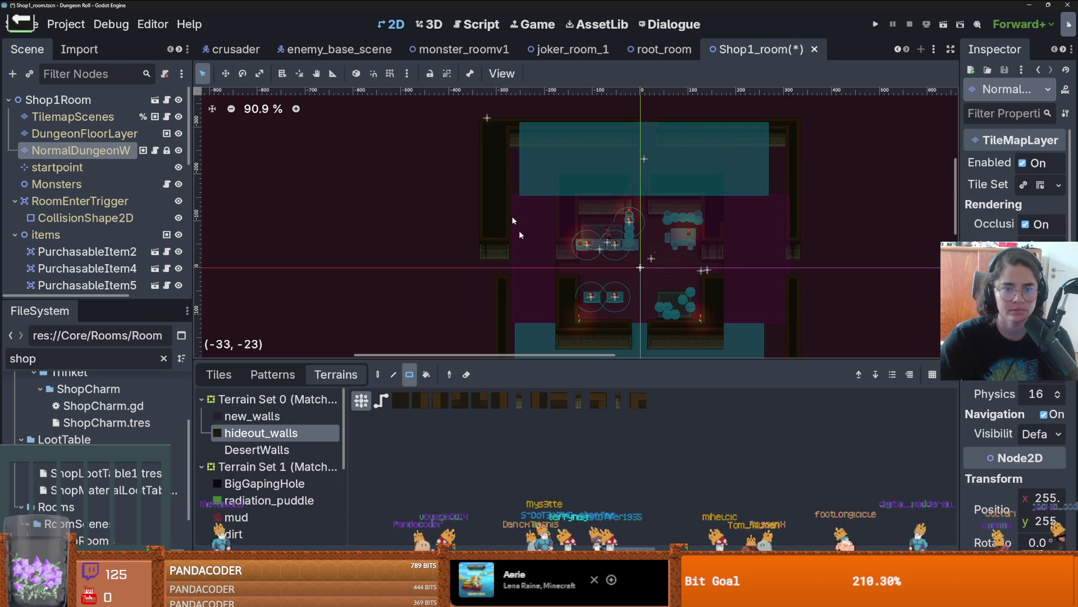
{"action": "scroll", "coordinate": [482, 205], "scroll_direction": "down", "scroll_amount": 3}
{"action": "left_click_drag", "start_coordinate": [497, 178], "coordinate": [468, 293]}
{"action": "scroll", "coordinate": [522, 281], "scroll_direction": "up", "scroll_amount": 3}
{"action": "mouse_move", "coordinate": [654, 211]}
{"action": "left_mouse_down"}
{"action": "mouse_move", "coordinate": [571, 271]}
{"action": "mouse_move", "coordinate": [512, 272]}
{"action": "mouse_move", "coordinate": [495, 178]}
{"action": "left_mouse_up"}
- Try sizing several wall blocks around the room, cancelling each one
{"action": "scroll", "coordinate": [528, 253], "scroll_direction": "up", "scroll_amount": 2}
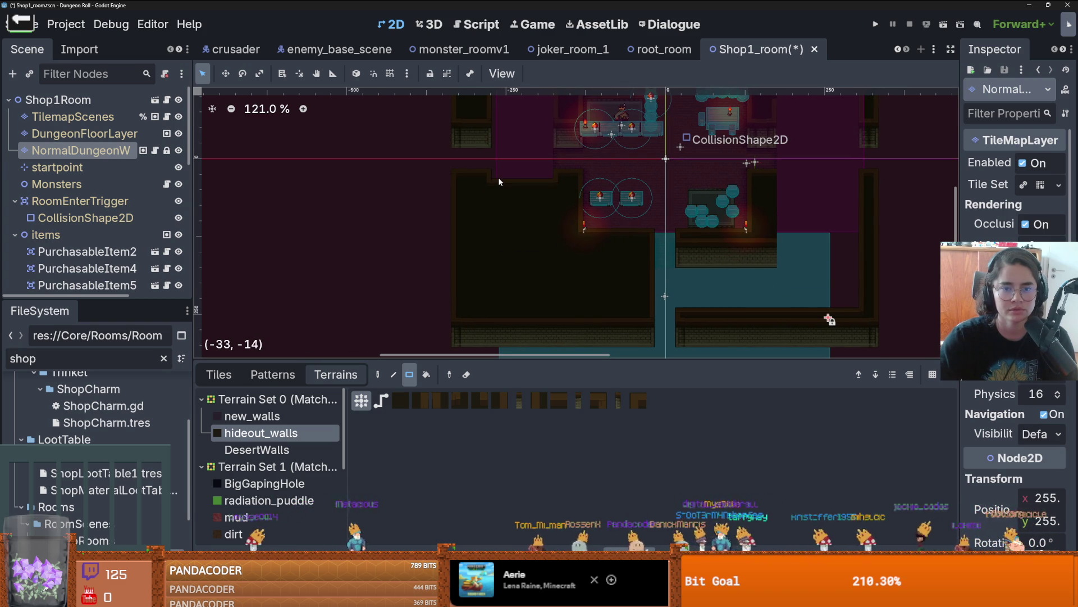
{"action": "scroll", "coordinate": [511, 208], "scroll_direction": "up", "scroll_amount": 4}
{"action": "scroll", "coordinate": [526, 237], "scroll_direction": "right", "scroll_amount": 2}
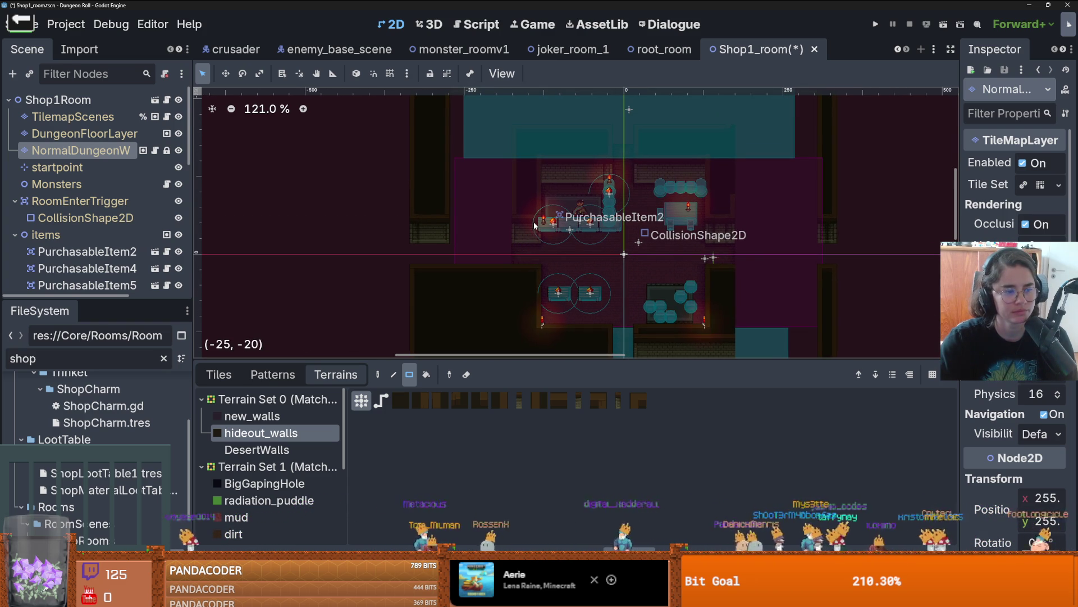
{"action": "scroll", "coordinate": [534, 225], "scroll_direction": "up", "scroll_amount": 3}
{"action": "mouse_move", "coordinate": [511, 233]}
{"action": "left_mouse_down"}
{"action": "mouse_move", "coordinate": [424, 234]}
{"action": "mouse_move", "coordinate": [410, 248]}
{"action": "mouse_move", "coordinate": [502, 243]}
{"action": "mouse_move", "coordinate": [426, 109]}
{"action": "left_mouse_up"}
{"action": "scroll", "coordinate": [501, 243], "scroll_direction": "down", "scroll_amount": 2}
{"action": "scroll", "coordinate": [501, 245], "scroll_direction": "up", "scroll_amount": 1}
{"action": "left_click_drag", "start_coordinate": [426, 178], "coordinate": [528, 246]}
{"action": "mouse_move", "coordinate": [571, 176]}
{"action": "left_mouse_down"}
{"action": "mouse_move", "coordinate": [663, 244]}
{"action": "mouse_move", "coordinate": [722, 250]}
{"action": "left_mouse_up"}
{"action": "scroll", "coordinate": [528, 231], "scroll_direction": "up", "scroll_amount": 4}
- Paint a one-tile-wide hideout_walls column along the gap
{"action": "left_click_drag", "start_coordinate": [535, 169], "coordinate": [529, 182]}
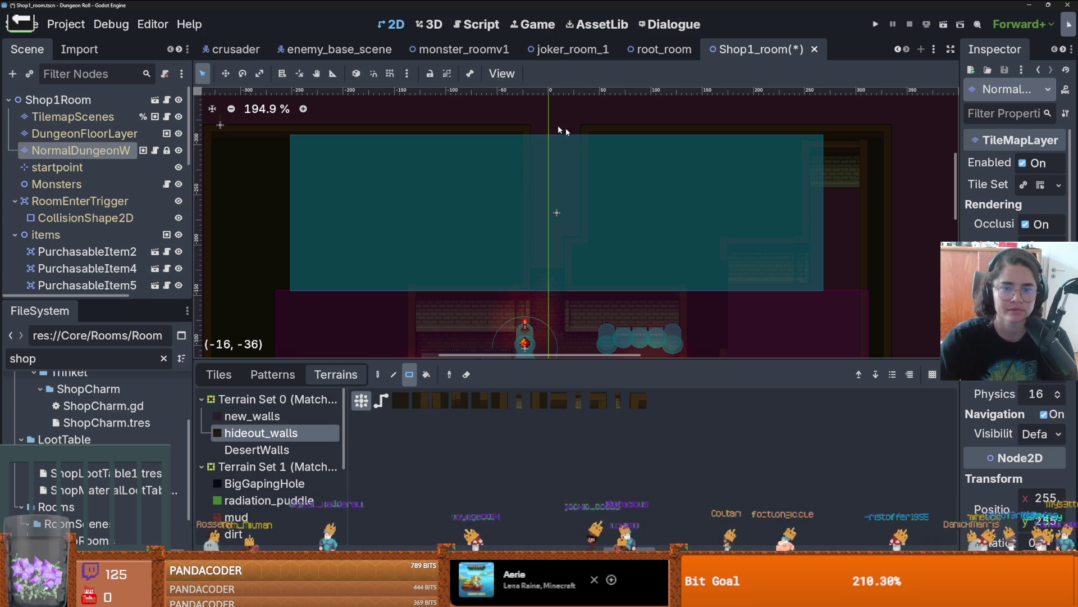
{"action": "left_click_drag", "start_coordinate": [585, 135], "coordinate": [583, 237]}
{"action": "scroll", "coordinate": [583, 237], "scroll_direction": "down", "scroll_amount": 5}
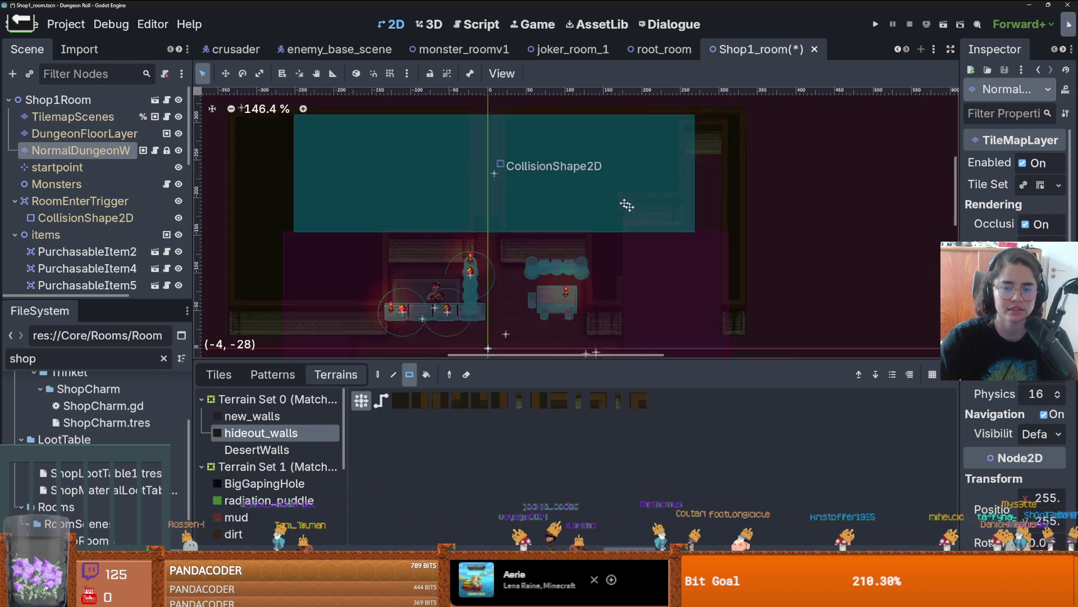
{"action": "left_click_drag", "start_coordinate": [650, 242], "coordinate": [636, 189]}
{"action": "scroll", "coordinate": [623, 187], "scroll_direction": "up", "scroll_amount": 3}
{"action": "scroll", "coordinate": [620, 188], "scroll_direction": "up", "scroll_amount": 1}
{"action": "scroll", "coordinate": [617, 187], "scroll_direction": "down", "scroll_amount": 1}
{"action": "left_click_drag", "start_coordinate": [598, 242], "coordinate": [508, 171]}
{"action": "scroll", "coordinate": [495, 242], "scroll_direction": "down", "scroll_amount": 4}
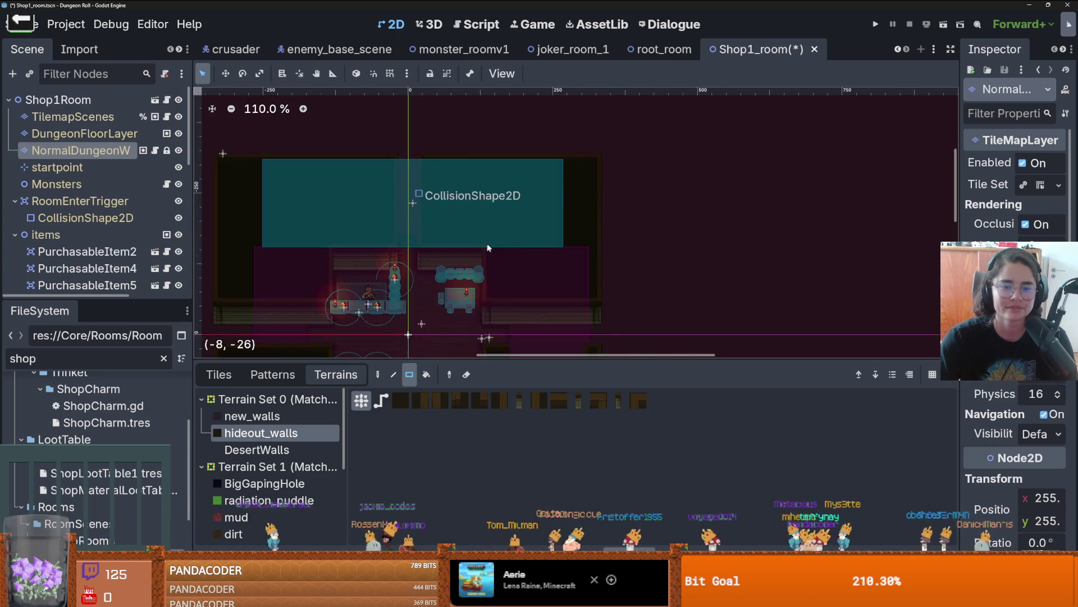
- Fill the remaining 10x13 gap with wall terrain, saving the scene before and after
{"action": "key", "text": "ctrl+s"}
{"action": "scroll", "coordinate": [514, 224], "scroll_direction": "up", "scroll_amount": 1}
{"action": "scroll", "coordinate": [521, 226], "scroll_direction": "down", "scroll_amount": 3}
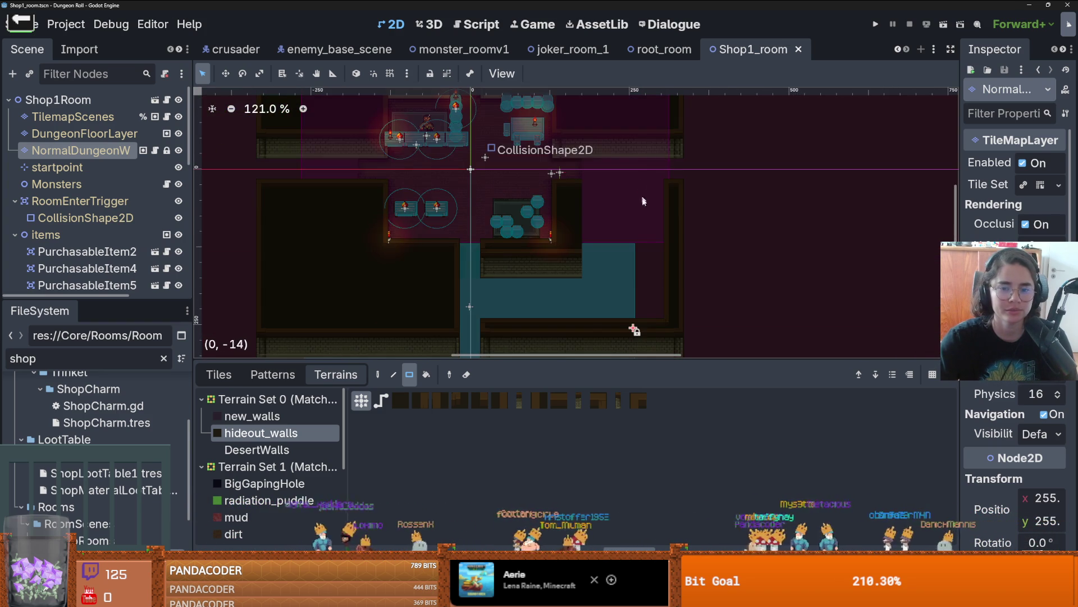
{"action": "mouse_move", "coordinate": [666, 315]}
{"action": "left_mouse_down"}
{"action": "mouse_move", "coordinate": [571, 180]}
{"action": "mouse_move", "coordinate": [529, 239]}
{"action": "mouse_move", "coordinate": [511, 235]}
{"action": "left_mouse_up"}
{"action": "scroll", "coordinate": [645, 193], "scroll_direction": "up", "scroll_amount": 2}
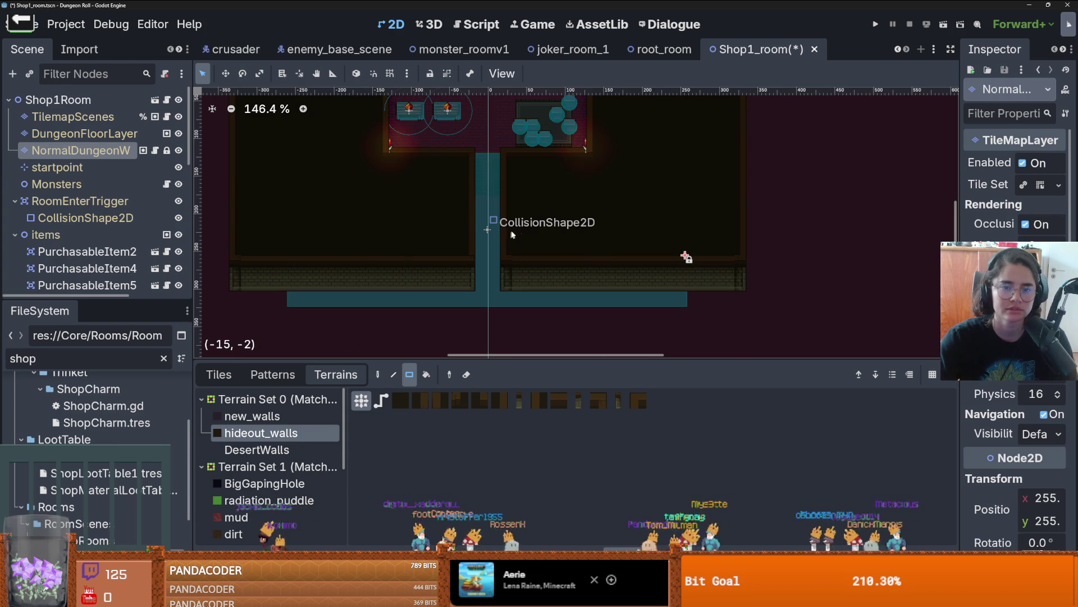
{"action": "key", "text": "ctrl+s"}
{"action": "scroll", "coordinate": [544, 182], "scroll_direction": "down", "scroll_amount": 3}
{"action": "scroll", "coordinate": [541, 210], "scroll_direction": "up", "scroll_amount": 2}
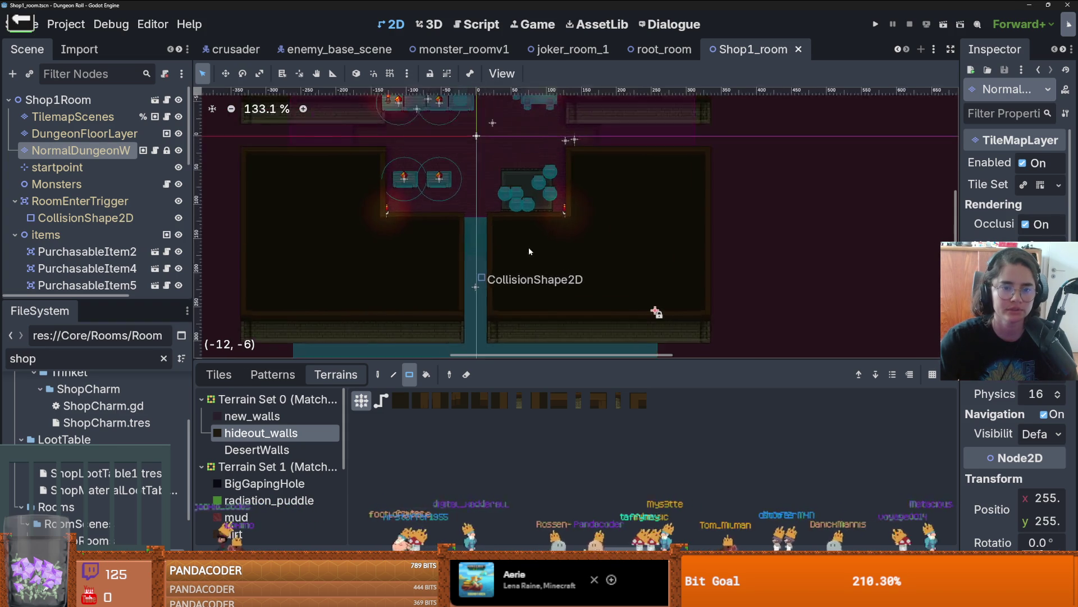
{"action": "scroll", "coordinate": [530, 247], "scroll_direction": "down", "scroll_amount": 3}
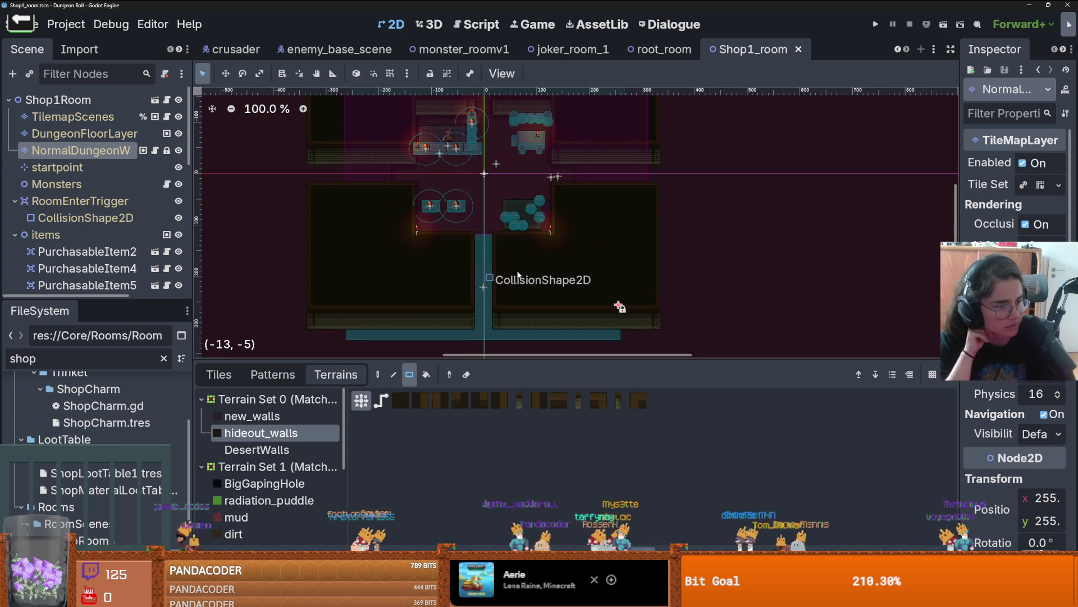
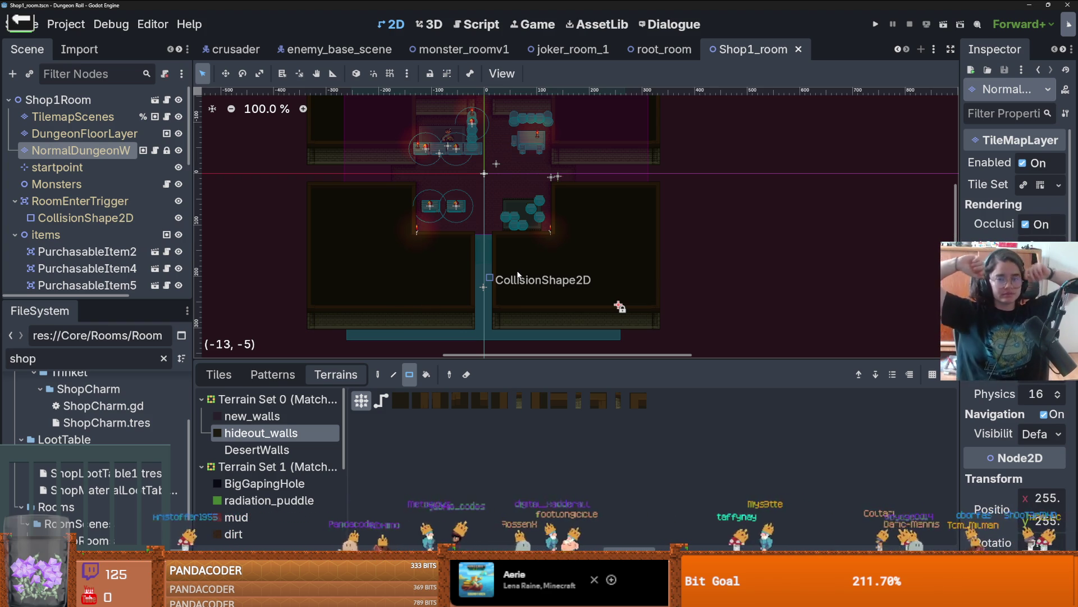
- On DungeonFloorLayer, paint a wood_1 floor strip along the Shop1_room corridor
{"action": "scroll", "coordinate": [362, 171], "scroll_direction": "up", "scroll_amount": 3}
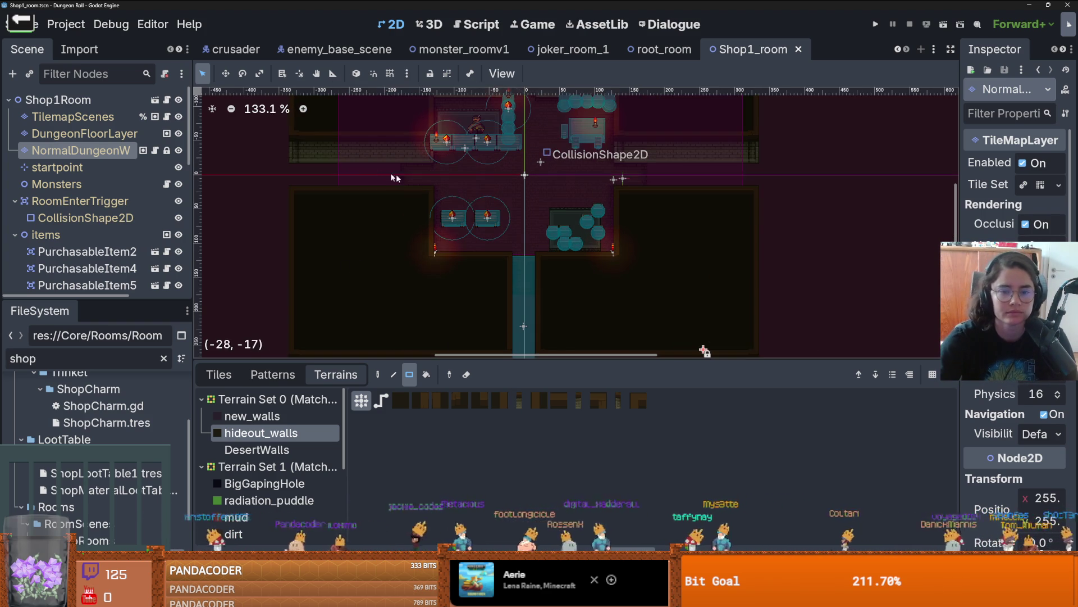
{"action": "scroll", "coordinate": [345, 258], "scroll_direction": "down", "scroll_amount": 1}
{"action": "left_click", "coordinate": [669, 342]}
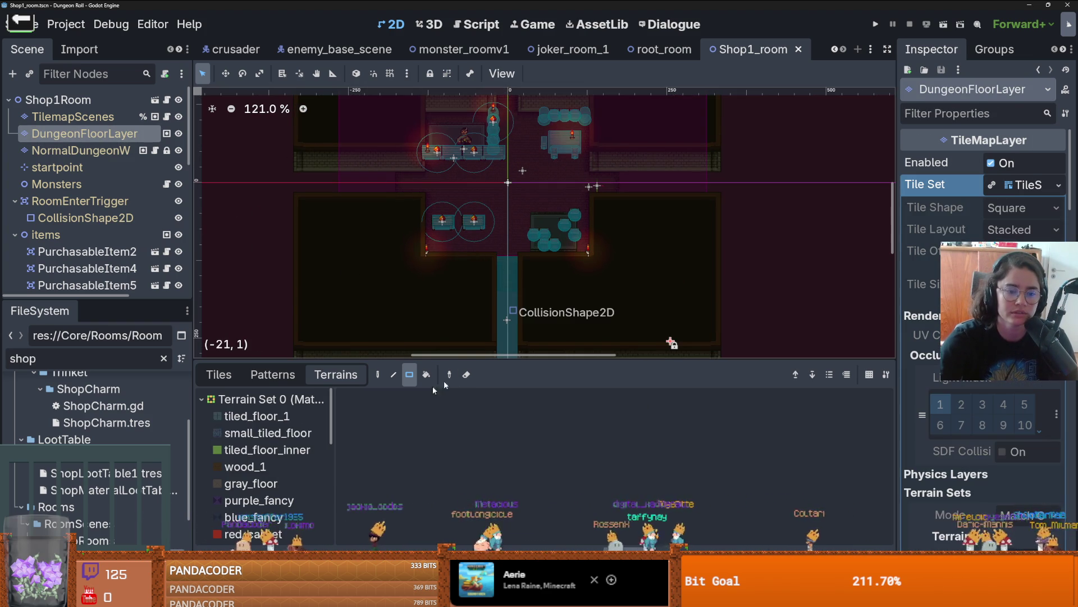
{"action": "left_click", "coordinate": [247, 467]}
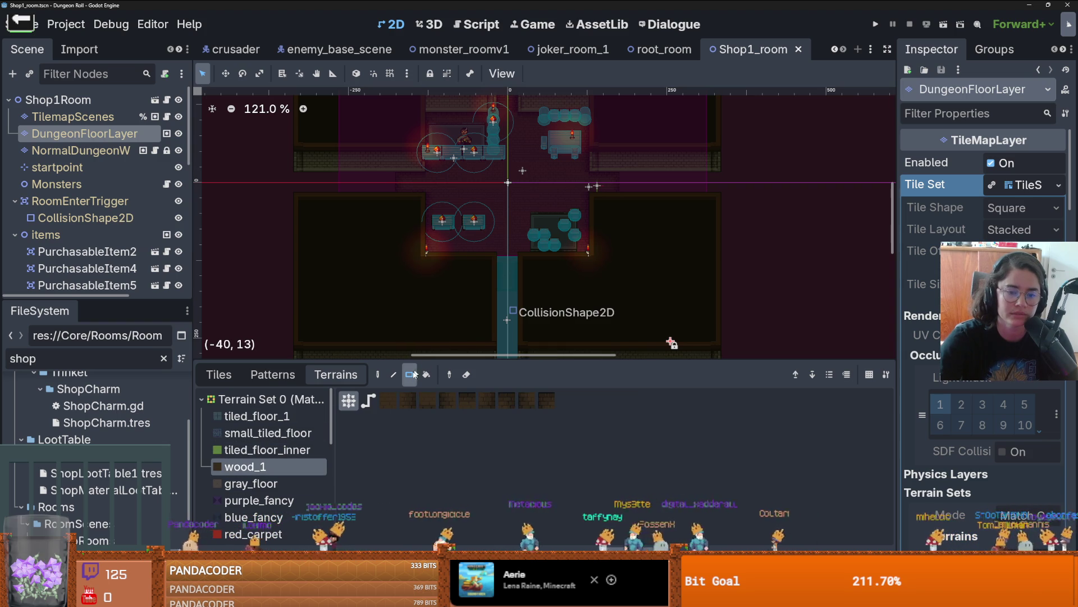
{"action": "scroll", "coordinate": [494, 281], "scroll_direction": "up", "scroll_amount": 5}
{"action": "mouse_move", "coordinate": [525, 301]}
{"action": "left_mouse_down"}
{"action": "mouse_move", "coordinate": [522, 173]}
{"action": "mouse_move", "coordinate": [526, 195]}
{"action": "left_mouse_up"}
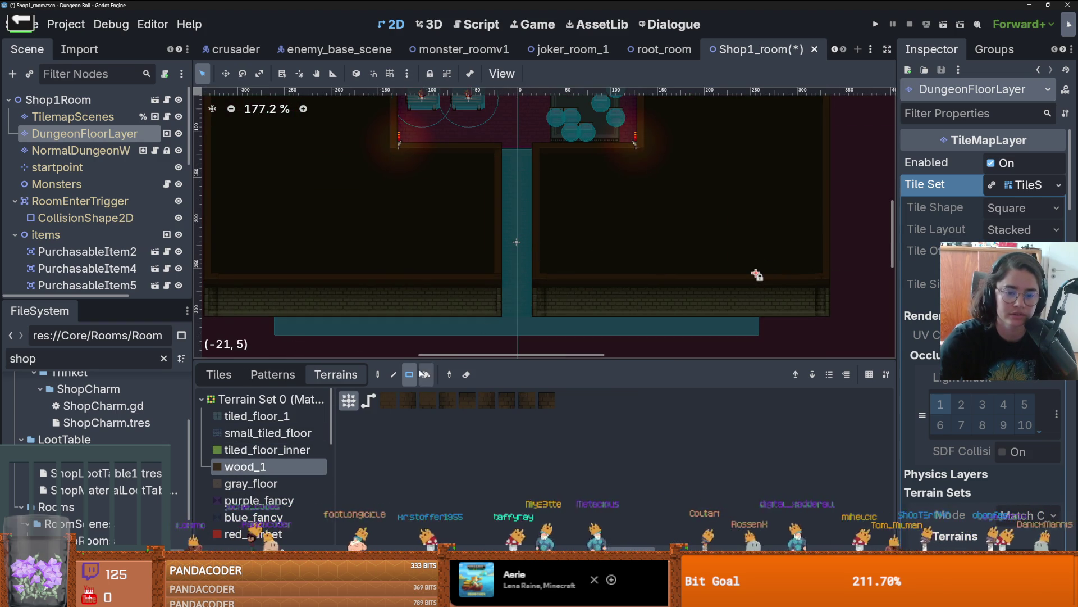
- Paint a small wood_1 patch in the room and a wood_1 strip over the teal area, then save Shop1_room
{"action": "scroll", "coordinate": [522, 171], "scroll_direction": "down", "scroll_amount": 2}
{"action": "scroll", "coordinate": [483, 152], "scroll_direction": "up", "scroll_amount": 3}
{"action": "scroll", "coordinate": [465, 289], "scroll_direction": "down", "scroll_amount": 1}
{"action": "scroll", "coordinate": [680, 148], "scroll_direction": "down", "scroll_amount": 3}
{"action": "scroll", "coordinate": [680, 148], "scroll_direction": "up", "scroll_amount": 2}
{"action": "mouse_move", "coordinate": [587, 205]}
{"action": "left_mouse_down"}
{"action": "mouse_move", "coordinate": [775, 205]}
{"action": "mouse_move", "coordinate": [691, 212]}
{"action": "mouse_move", "coordinate": [554, 193]}
{"action": "left_mouse_up"}
{"action": "scroll", "coordinate": [737, 208], "scroll_direction": "down", "scroll_amount": 4}
{"action": "scroll", "coordinate": [664, 216], "scroll_direction": "up", "scroll_amount": 2}
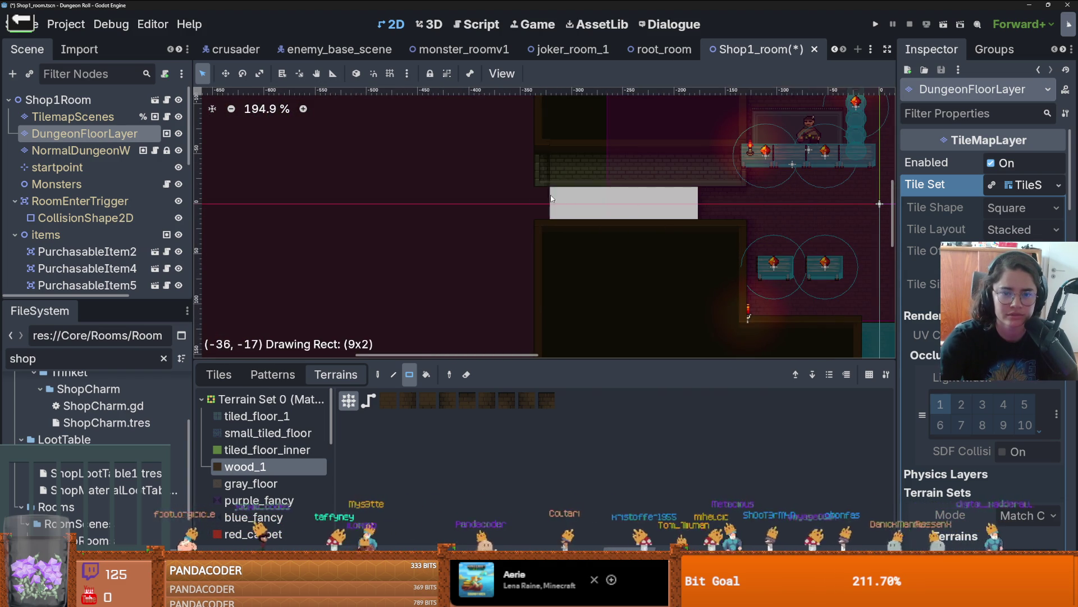
{"action": "scroll", "coordinate": [749, 176], "scroll_direction": "up", "scroll_amount": 1}
{"action": "scroll", "coordinate": [618, 203], "scroll_direction": "up", "scroll_amount": 5}
{"action": "scroll", "coordinate": [506, 236], "scroll_direction": "up", "scroll_amount": 1}
{"action": "left_click_drag", "start_coordinate": [495, 303], "coordinate": [469, 115]}
{"action": "scroll", "coordinate": [513, 205], "scroll_direction": "down", "scroll_amount": 3}
{"action": "key", "text": "ctrl+s"}
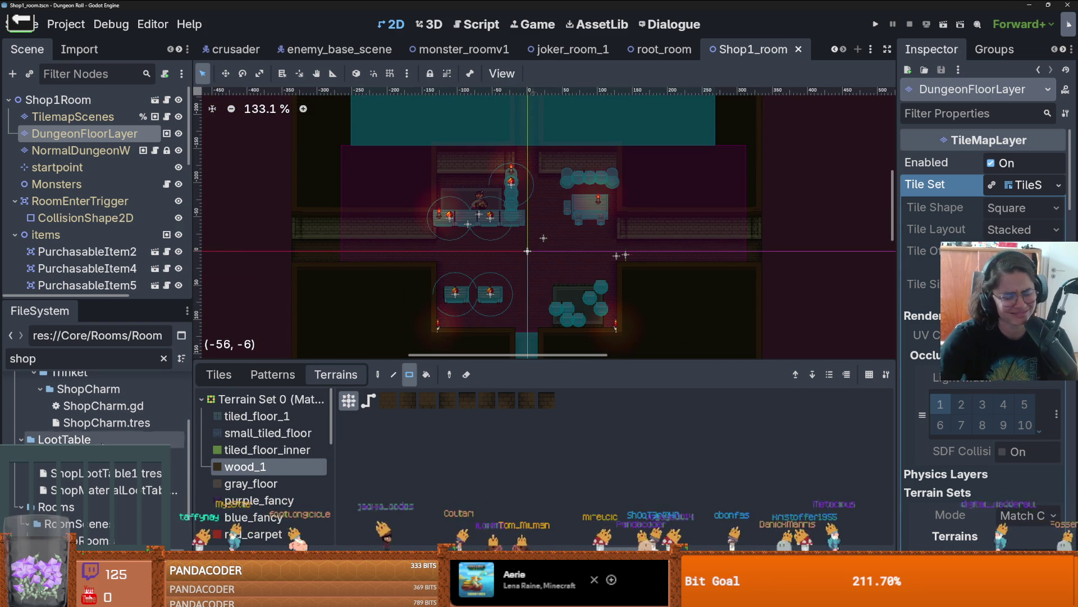
- Enlarge the FileSystem panel, clear the shop filter, and expand GraceRooms instead of JokerRooms
{"action": "scroll", "coordinate": [96, 427], "scroll_direction": "down", "scroll_amount": 3}
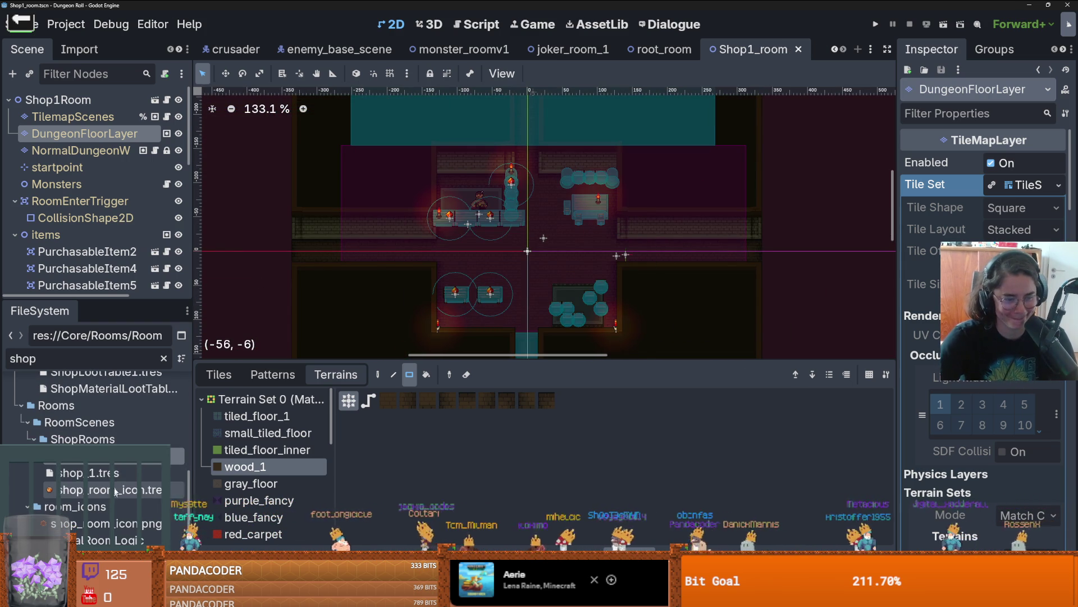
{"action": "left_click_drag", "start_coordinate": [120, 302], "coordinate": [120, 107]}
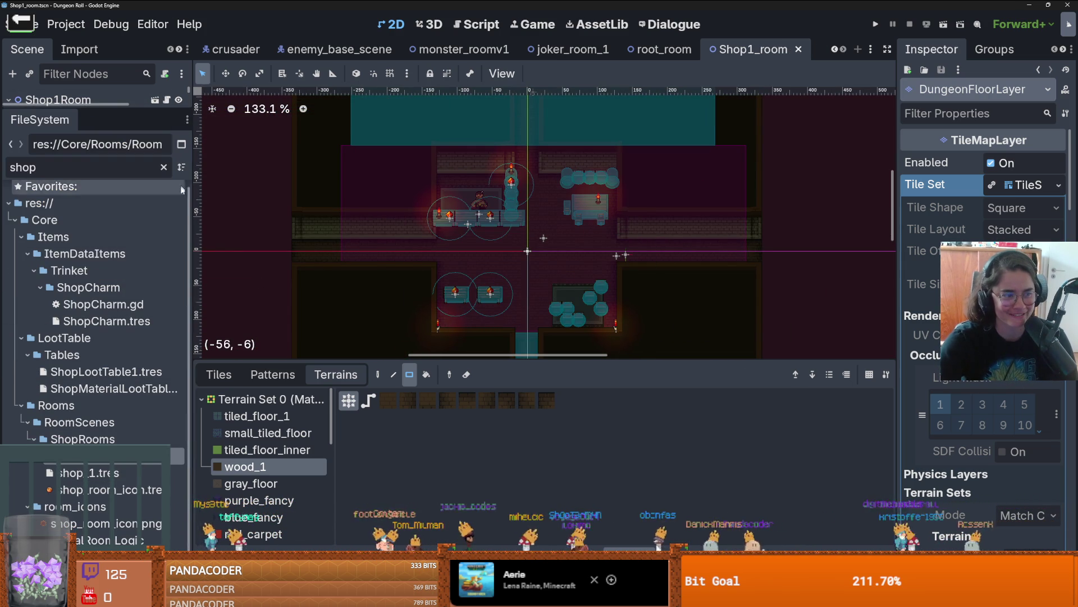
{"action": "left_click", "coordinate": [163, 166]}
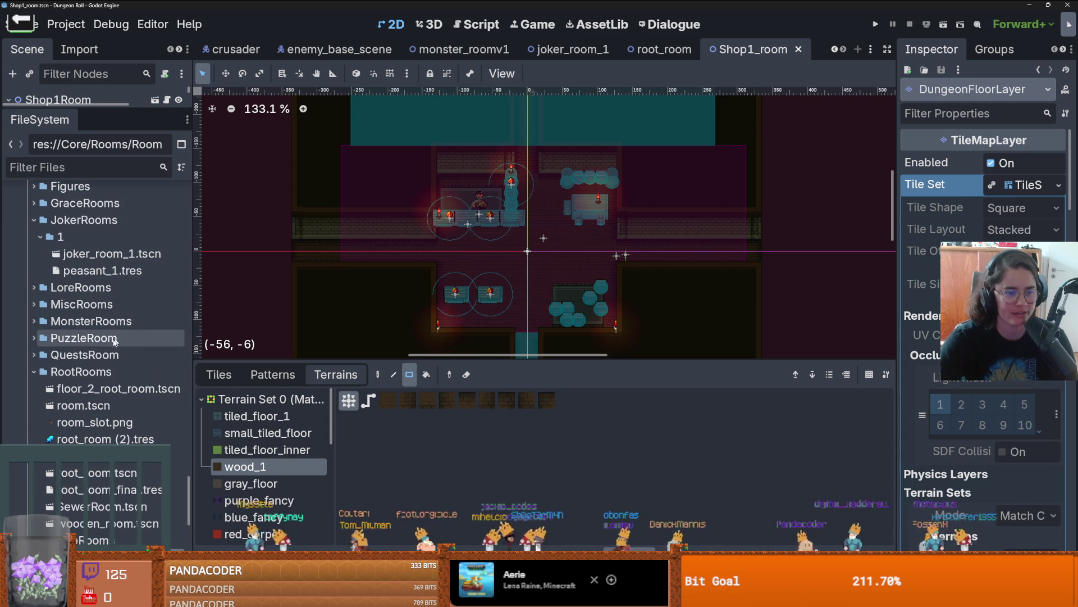
{"action": "scroll", "coordinate": [42, 373], "scroll_direction": "up", "scroll_amount": 4}
{"action": "left_click", "coordinate": [35, 363]}
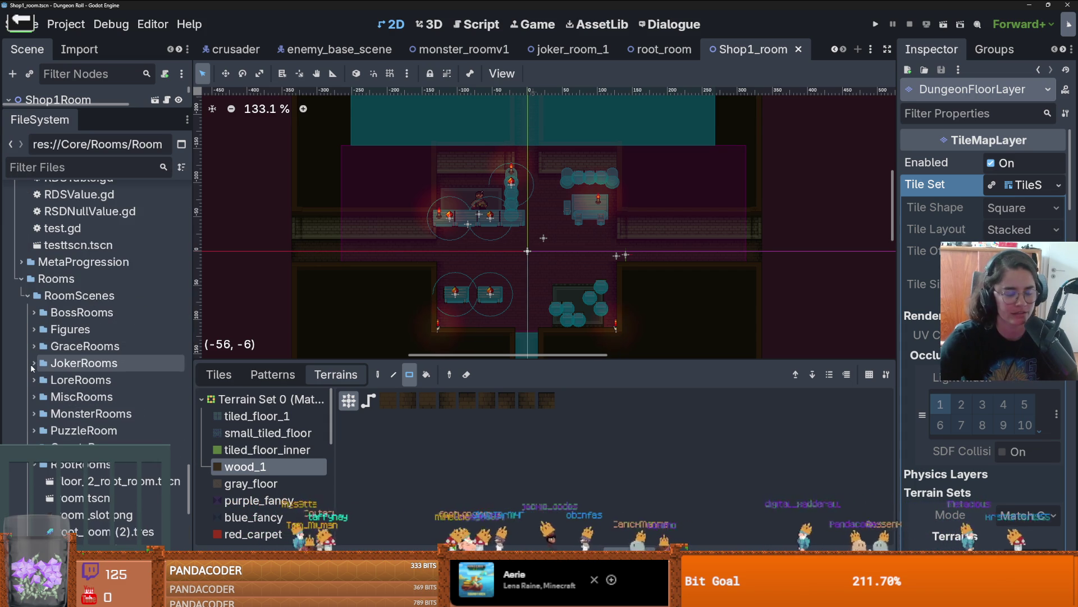
{"action": "left_click", "coordinate": [36, 347]}
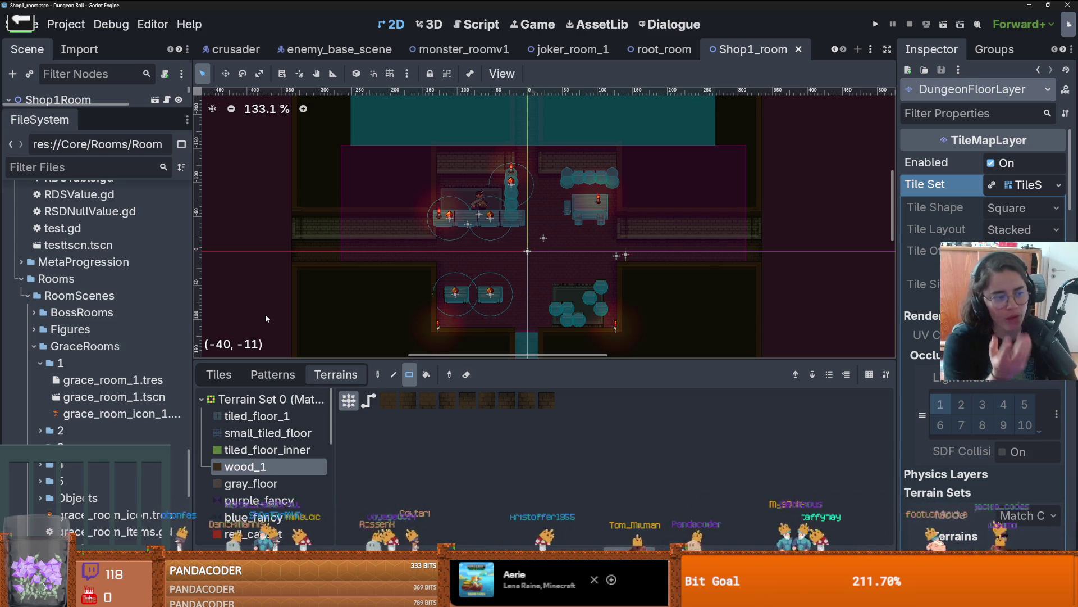
- Save the current scene twice
{"action": "scroll", "coordinate": [459, 202], "scroll_direction": "down", "scroll_amount": 1}
{"action": "key", "text": "ctrl+s"}
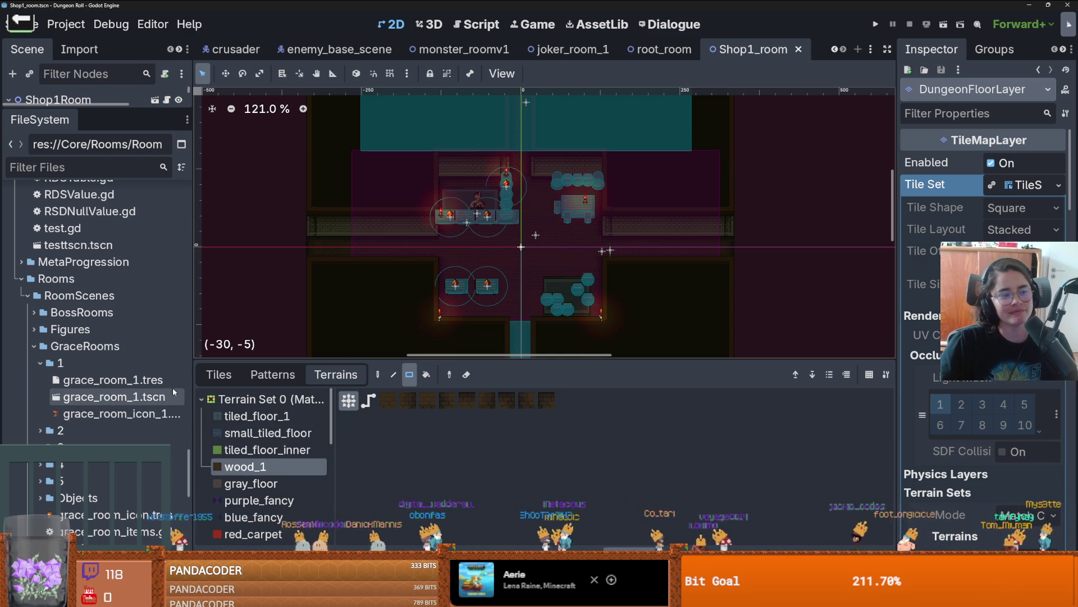
{"action": "scroll", "coordinate": [492, 215], "scroll_direction": "down", "scroll_amount": 1}
{"action": "key", "text": "ctrl+s"}
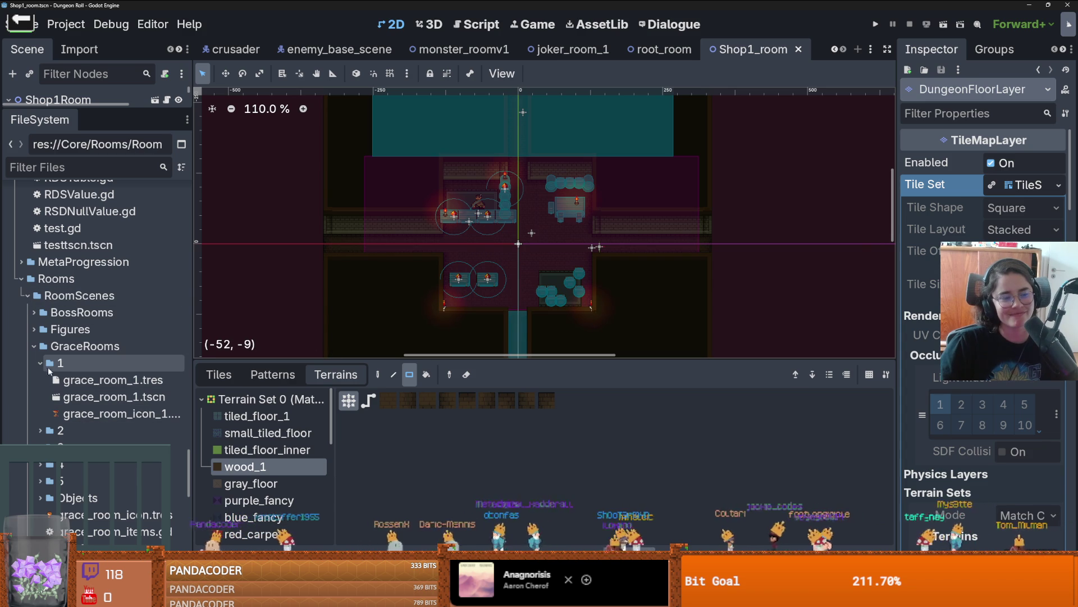
- Browse through the GraceRooms, ShopRooms, RootRooms and BossRooms folders
{"action": "left_click", "coordinate": [39, 364]}
{"action": "left_click", "coordinate": [39, 364]}
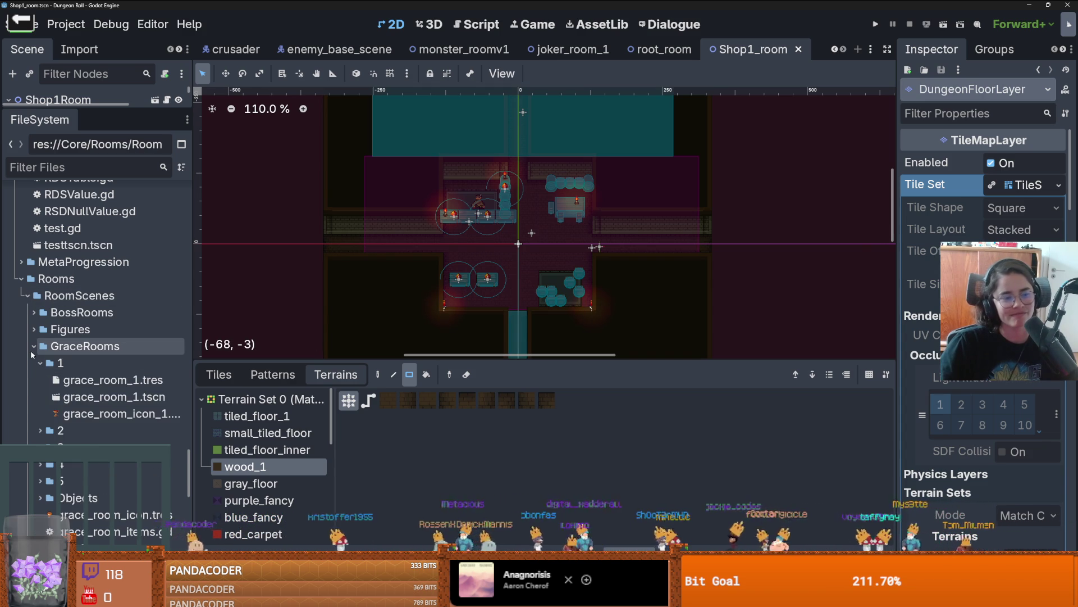
{"action": "left_click", "coordinate": [33, 347]}
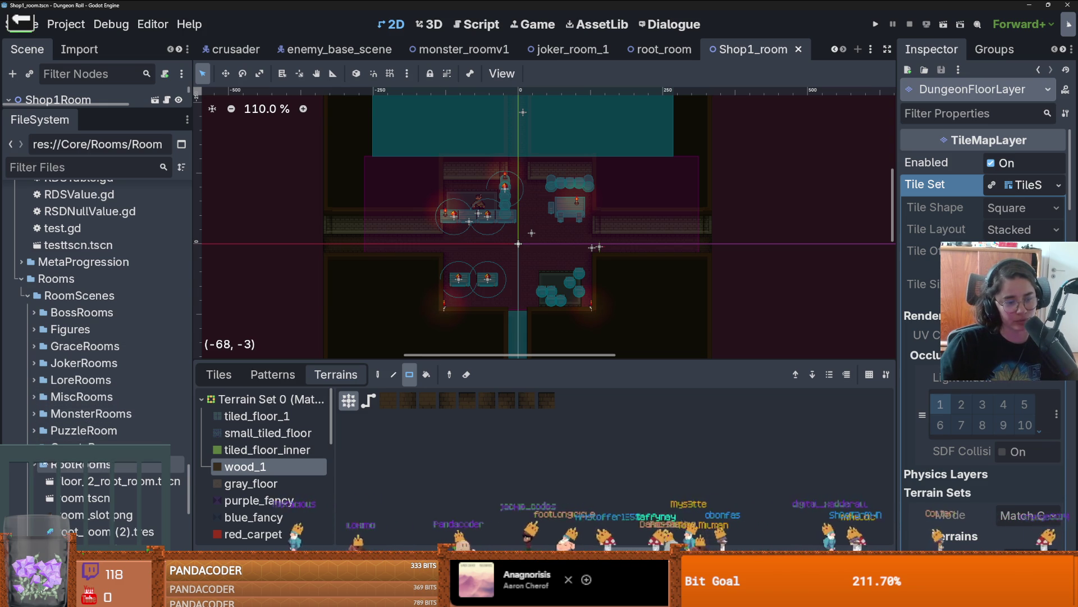
{"action": "scroll", "coordinate": [82, 465], "scroll_direction": "down", "scroll_amount": 3}
{"action": "left_click", "coordinate": [34, 291]}
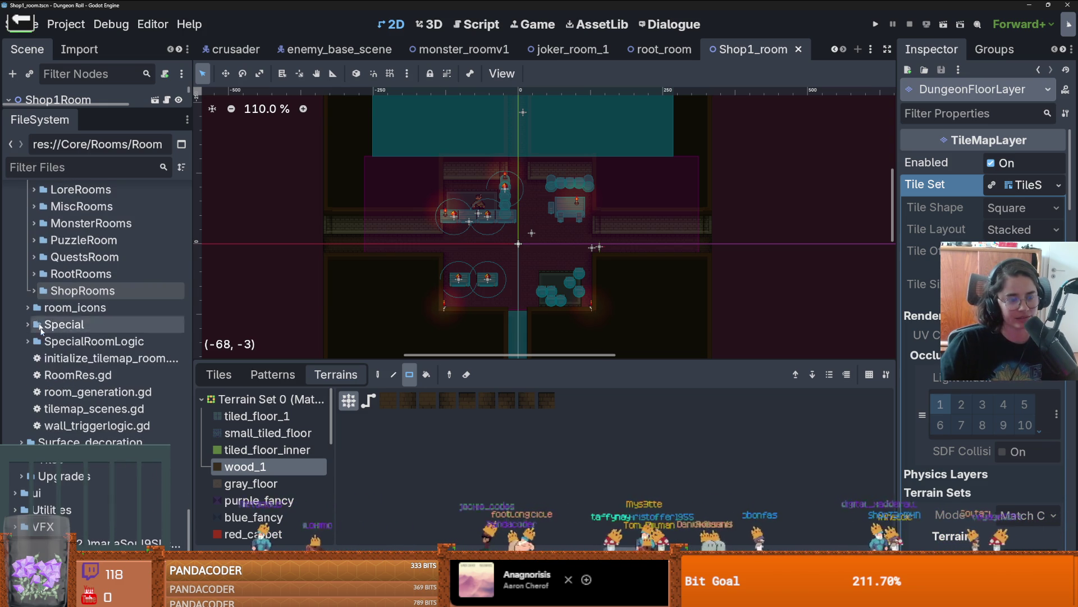
{"action": "scroll", "coordinate": [61, 342], "scroll_direction": "up", "scroll_amount": 1}
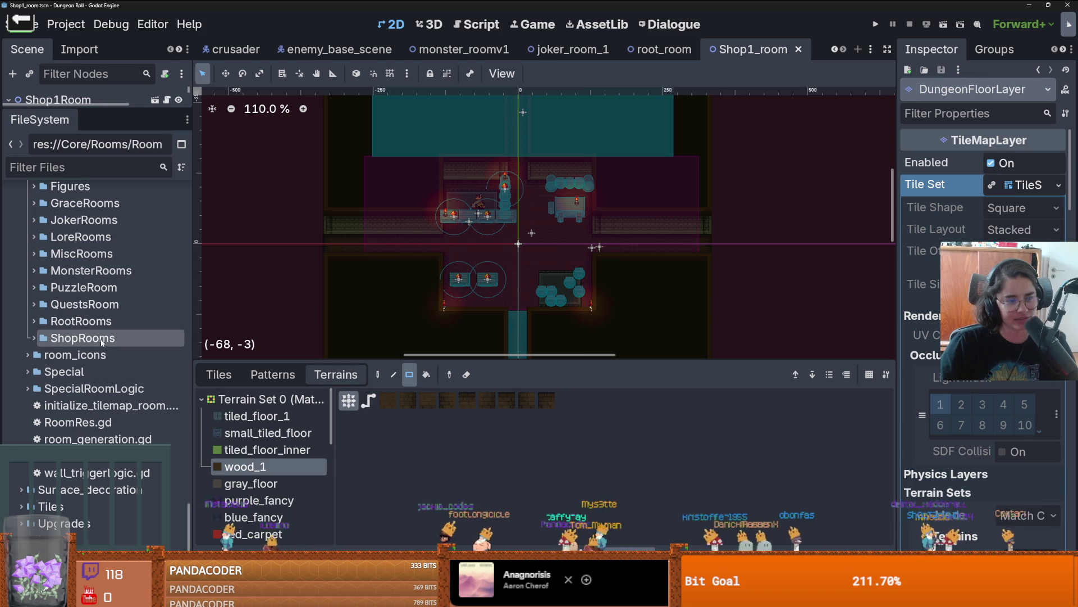
{"action": "left_click", "coordinate": [34, 322]}
{"action": "left_click", "coordinate": [34, 322]}
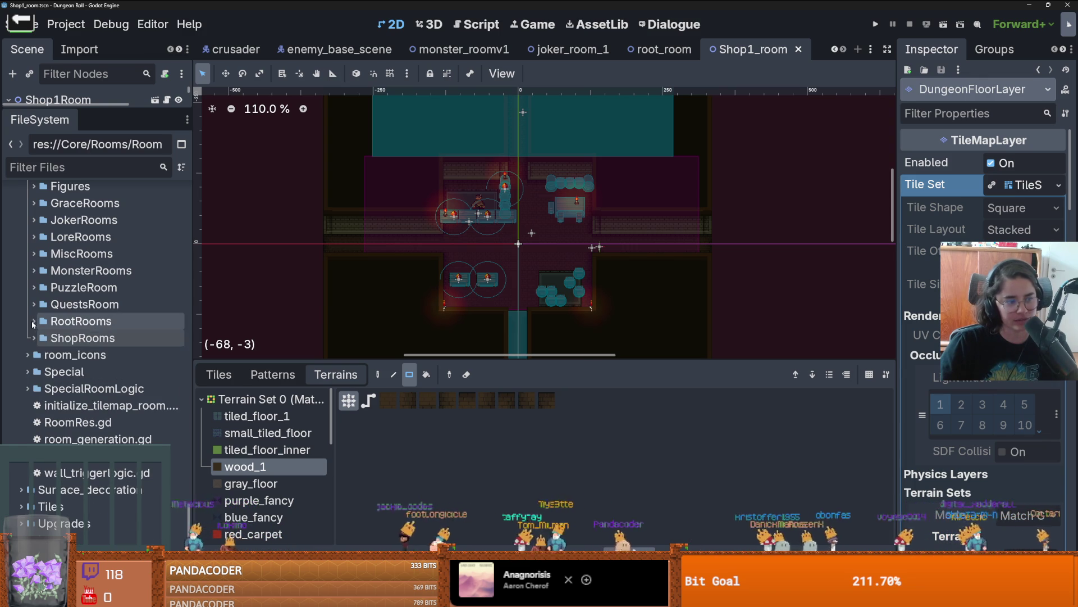
{"action": "scroll", "coordinate": [94, 358], "scroll_direction": "up", "scroll_amount": 5}
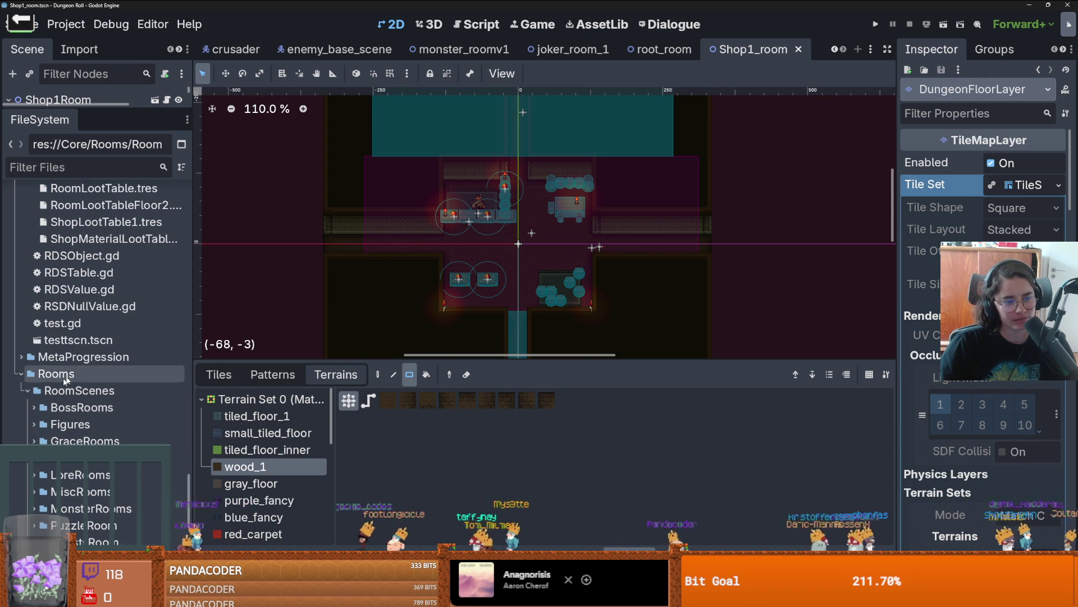
{"action": "left_click", "coordinate": [33, 407]}
{"action": "left_click", "coordinate": [34, 407]}
- Look through the Figures folders, then expand LoreRooms and open lore_room1.tscn
{"action": "left_click", "coordinate": [34, 425]}
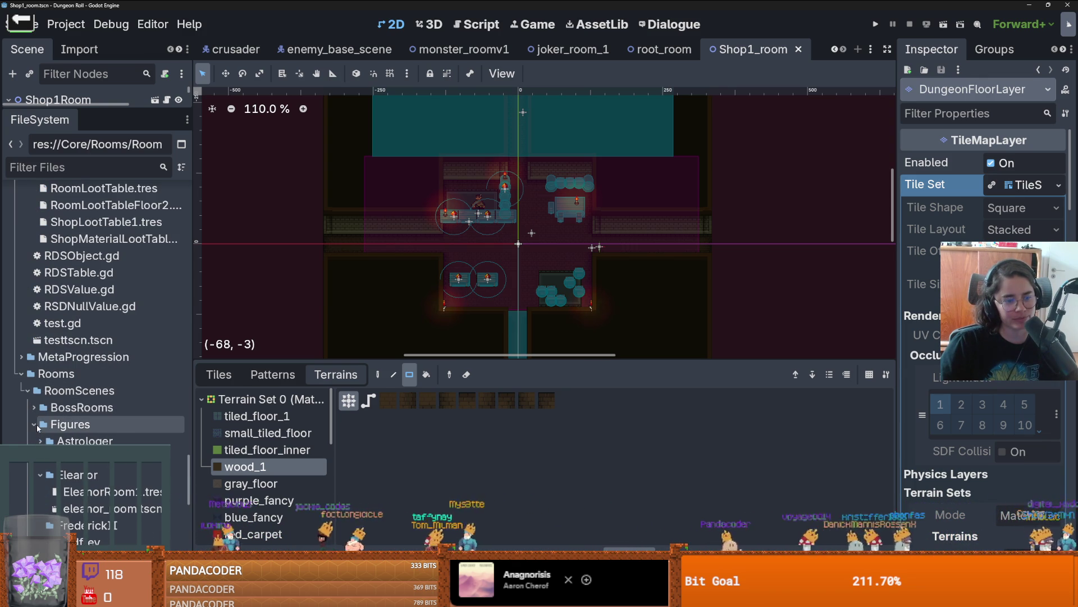
{"action": "left_click", "coordinate": [40, 474]}
{"action": "left_click", "coordinate": [40, 508]}
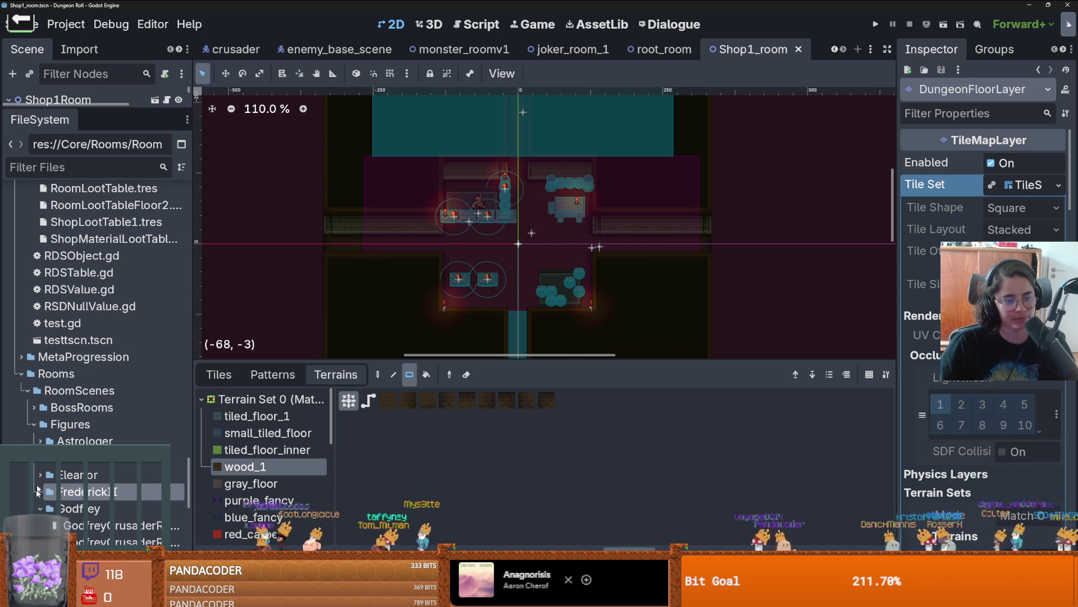
{"action": "left_click", "coordinate": [34, 424]}
{"action": "scroll", "coordinate": [33, 404], "scroll_direction": "down", "scroll_amount": 2}
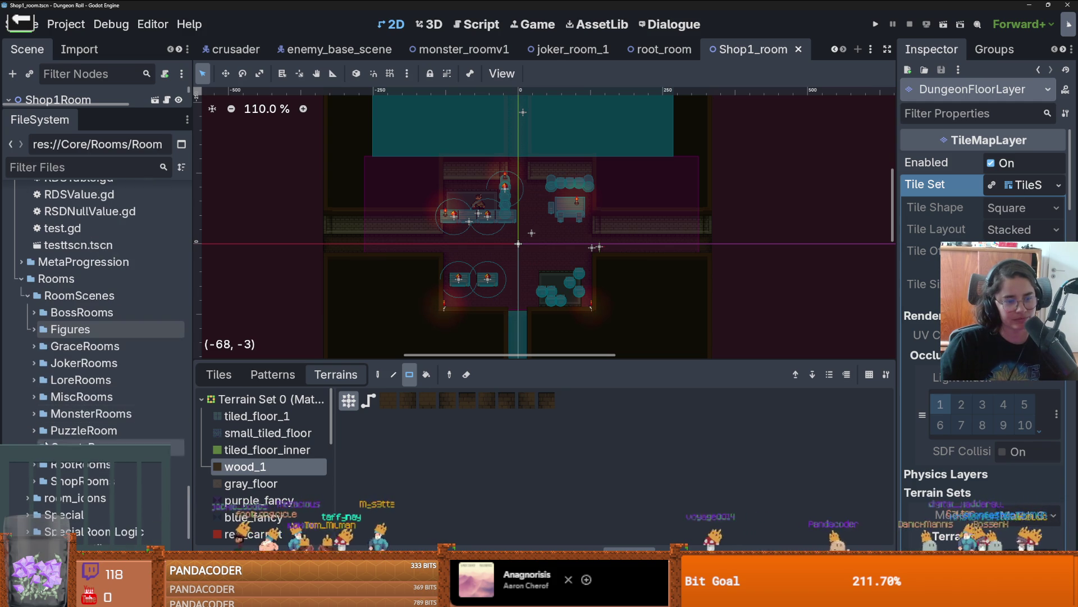
{"action": "left_click", "coordinate": [34, 380]}
{"action": "double_click", "coordinate": [96, 396]}
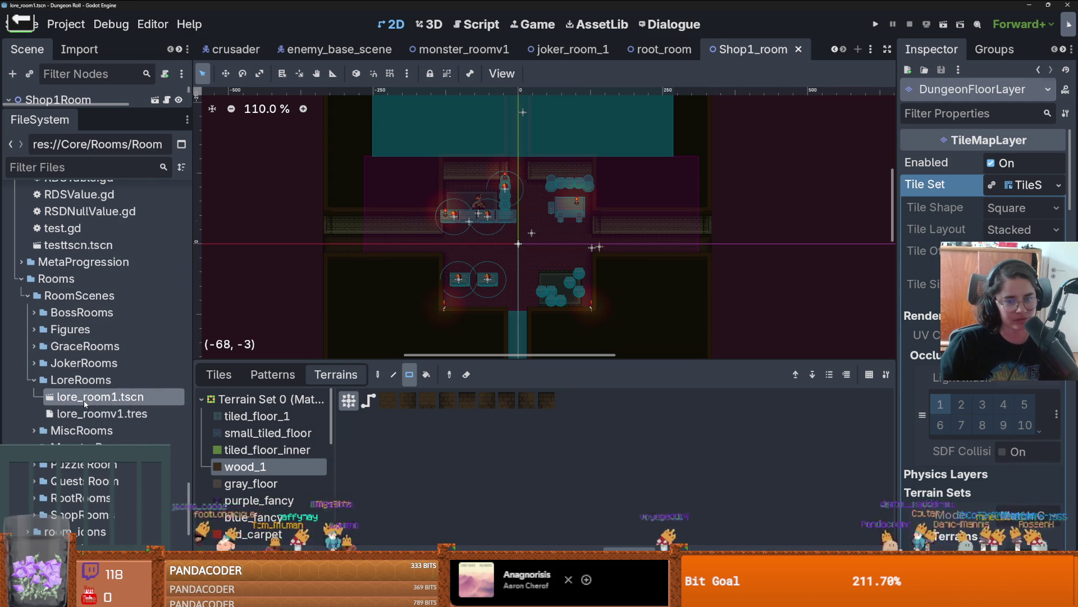
- Expand MiscRooms and open the default_roomv1.tscn scene
{"action": "left_click", "coordinate": [34, 379]}
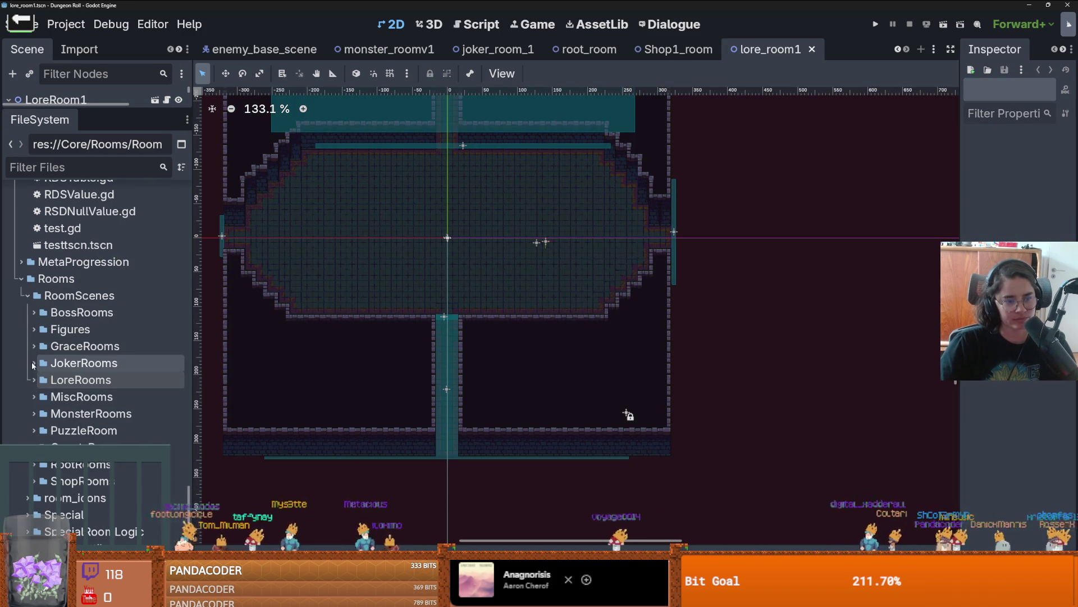
{"action": "left_click", "coordinate": [34, 396]}
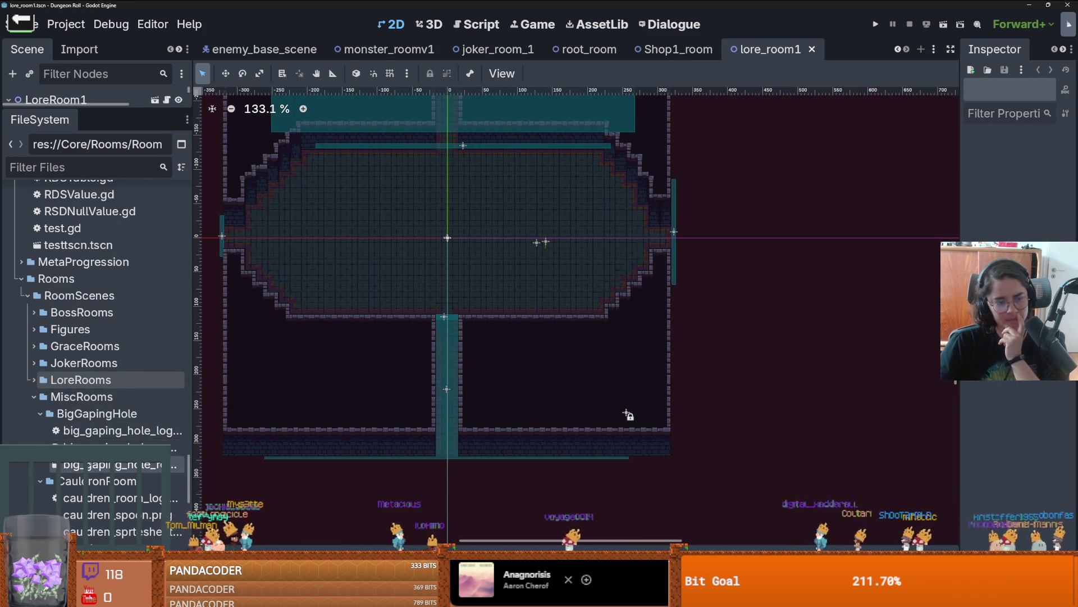
{"action": "scroll", "coordinate": [93, 388], "scroll_direction": "down", "scroll_amount": 3}
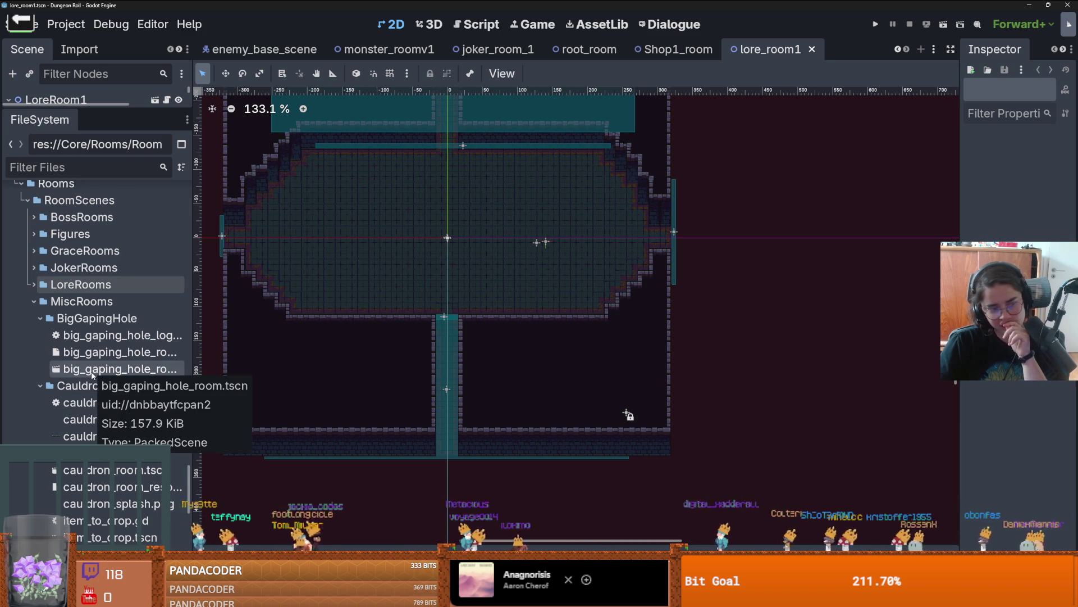
{"action": "scroll", "coordinate": [98, 427], "scroll_direction": "down", "scroll_amount": 3}
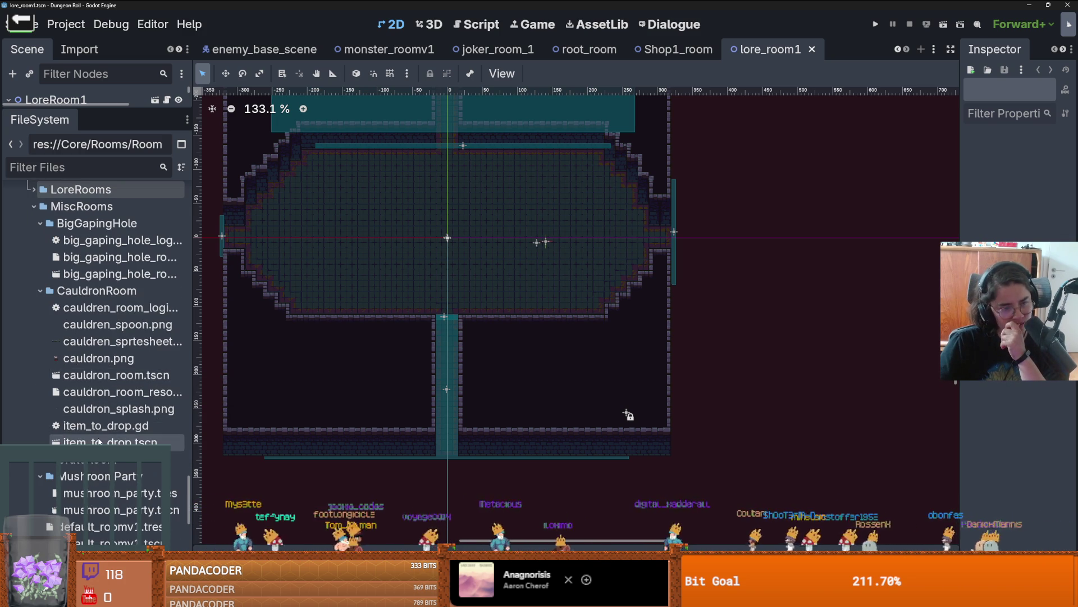
{"action": "left_click", "coordinate": [40, 459]}
{"action": "scroll", "coordinate": [115, 428], "scroll_direction": "down", "scroll_amount": 4}
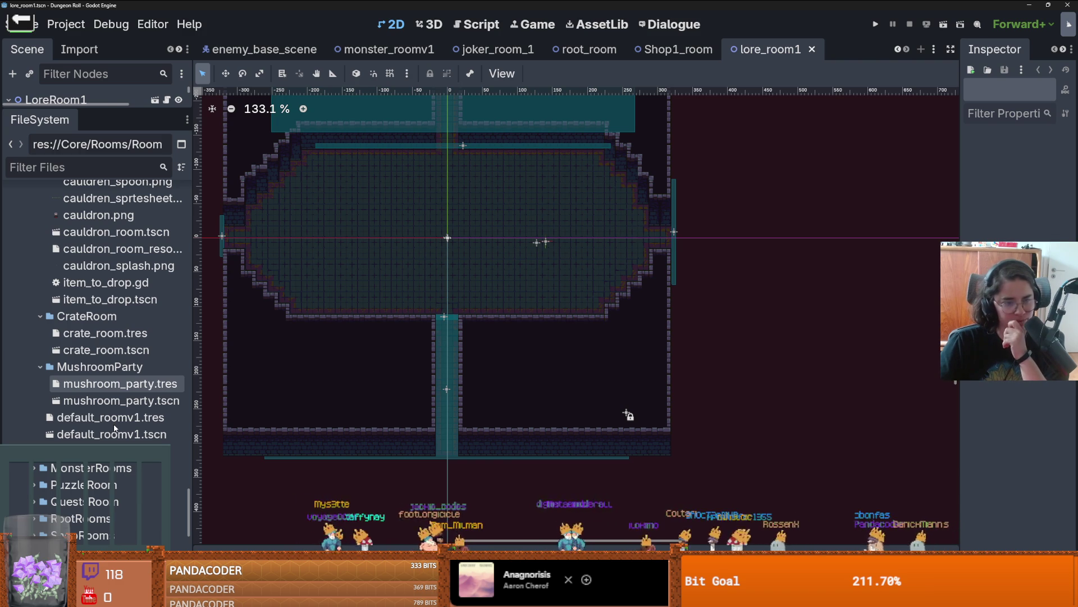
{"action": "double_click", "coordinate": [115, 430]}
- Return to the Shop1_room scene tab
{"action": "scroll", "coordinate": [477, 234], "scroll_direction": "up", "scroll_amount": 1}
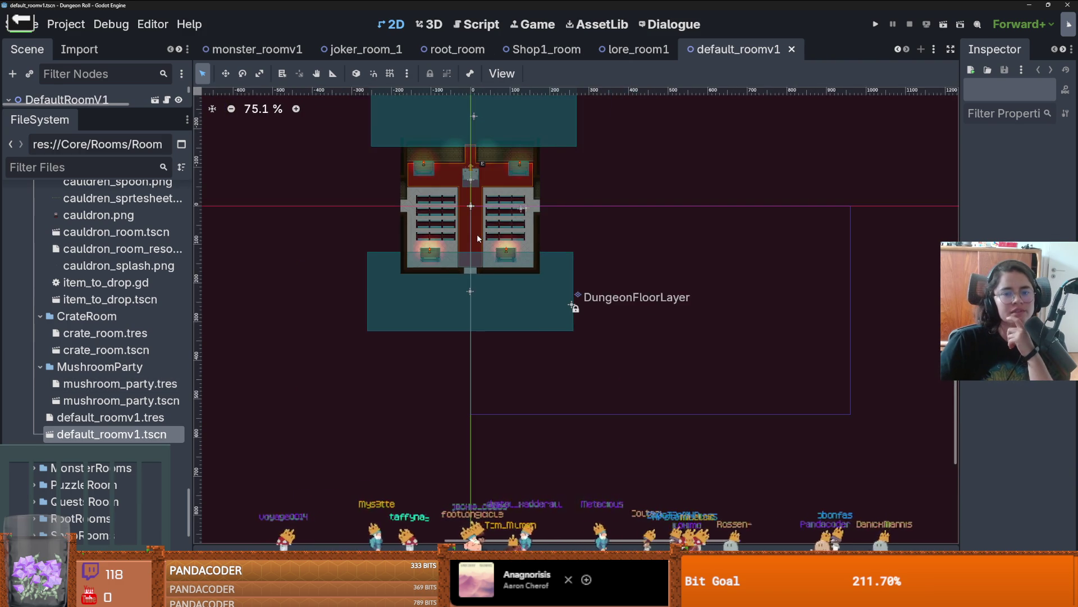
{"action": "scroll", "coordinate": [477, 234], "scroll_direction": "up", "scroll_amount": 1}
{"action": "left_click", "coordinate": [559, 57]}
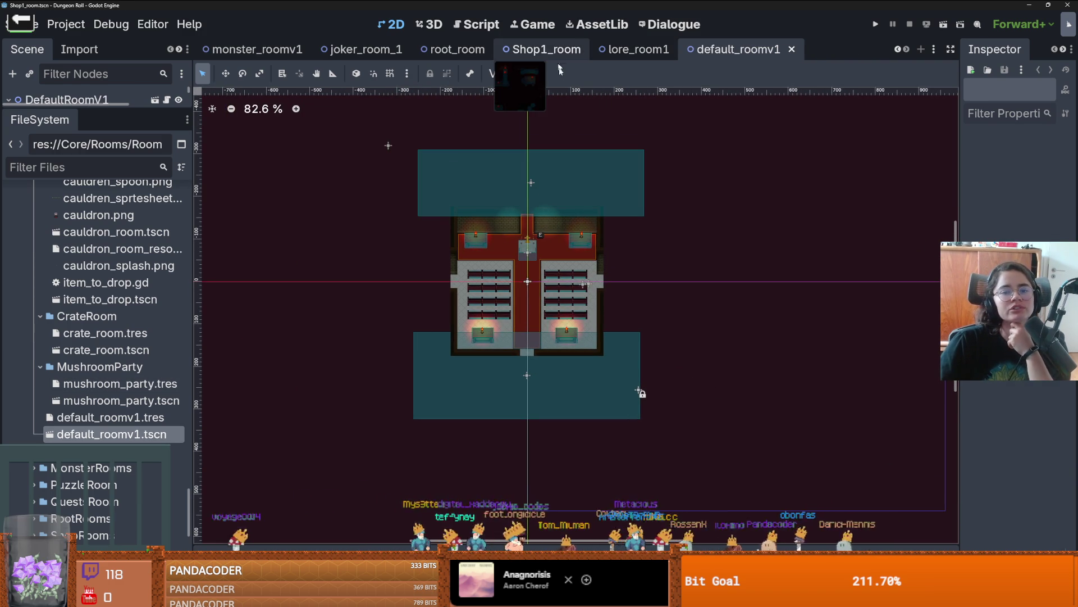
{"action": "scroll", "coordinate": [501, 342], "scroll_direction": "down", "scroll_amount": 8}
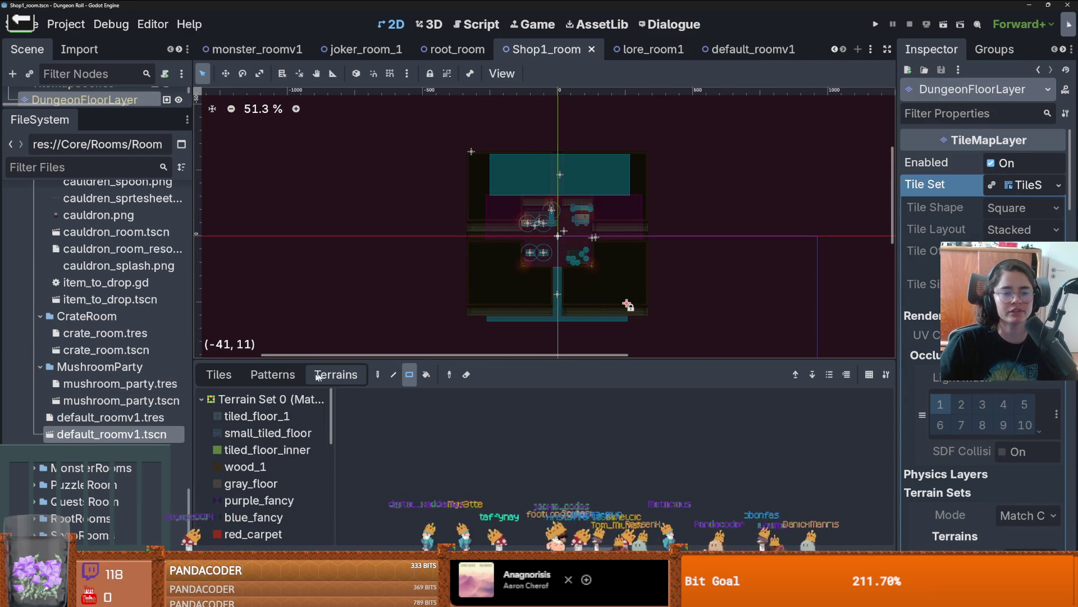
- Enlarge the scene tree, select the NormalDungeonW wall layer and show its saved tile patterns
{"action": "left_click", "coordinate": [218, 374]}
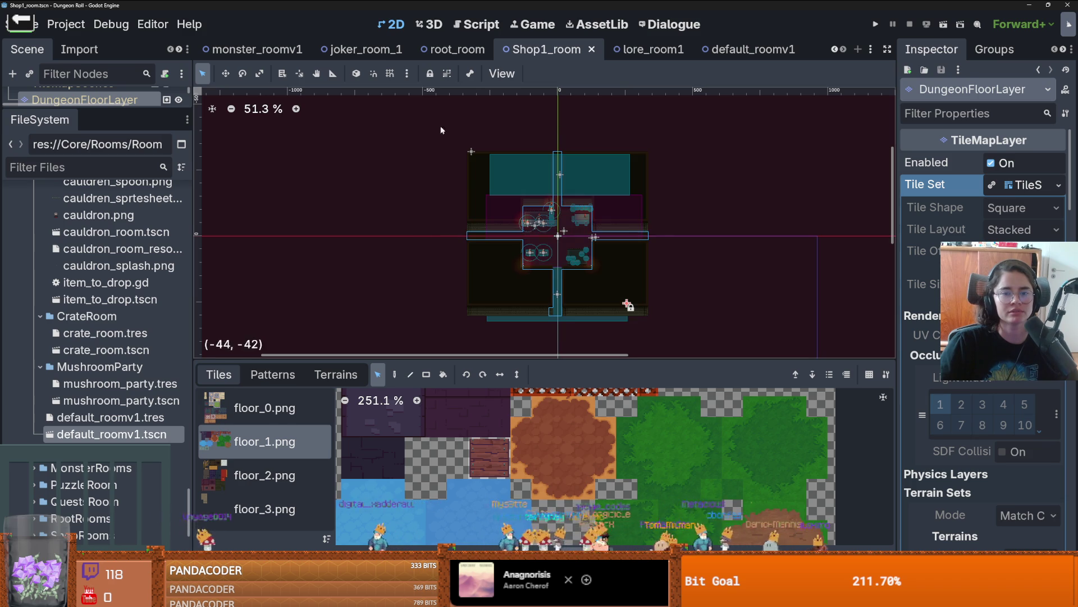
{"action": "left_click_drag", "start_coordinate": [121, 112], "coordinate": [121, 372]}
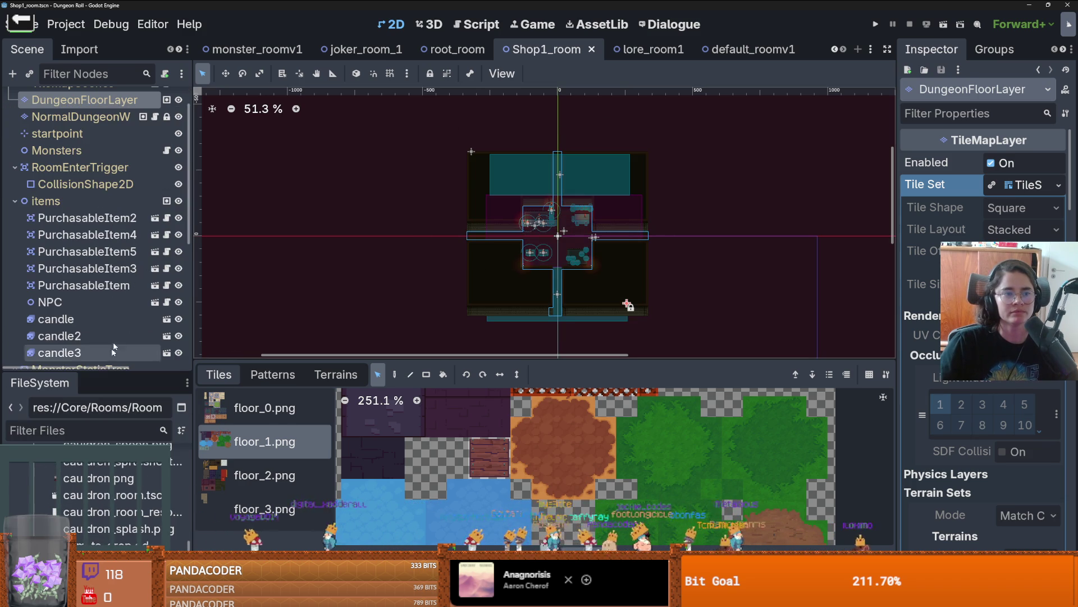
{"action": "scroll", "coordinate": [84, 186], "scroll_direction": "up", "scroll_amount": 2}
{"action": "left_click", "coordinate": [80, 150]}
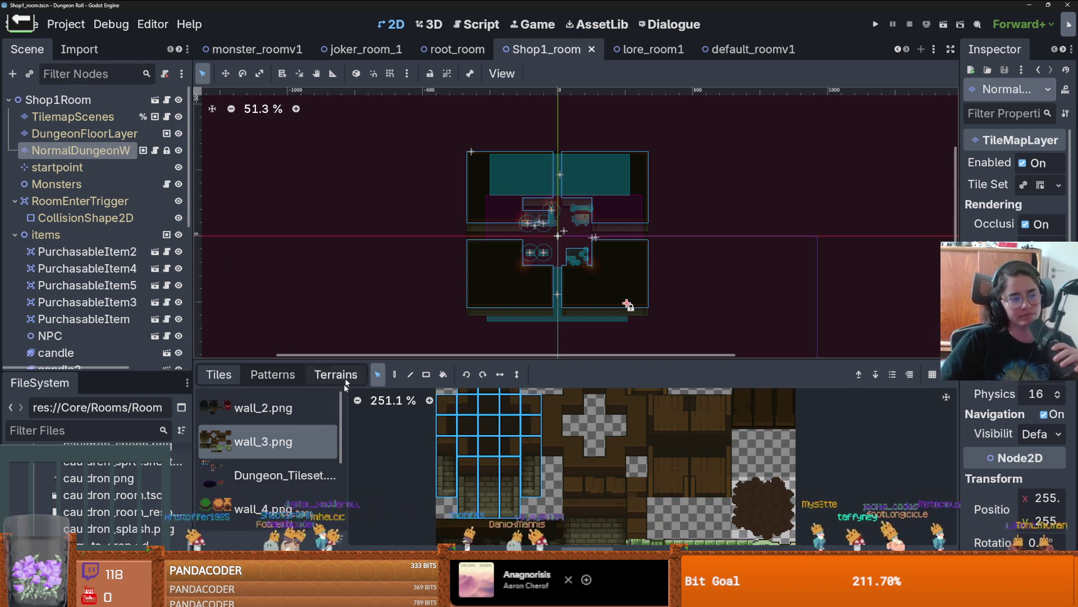
{"action": "left_click", "coordinate": [272, 374]}
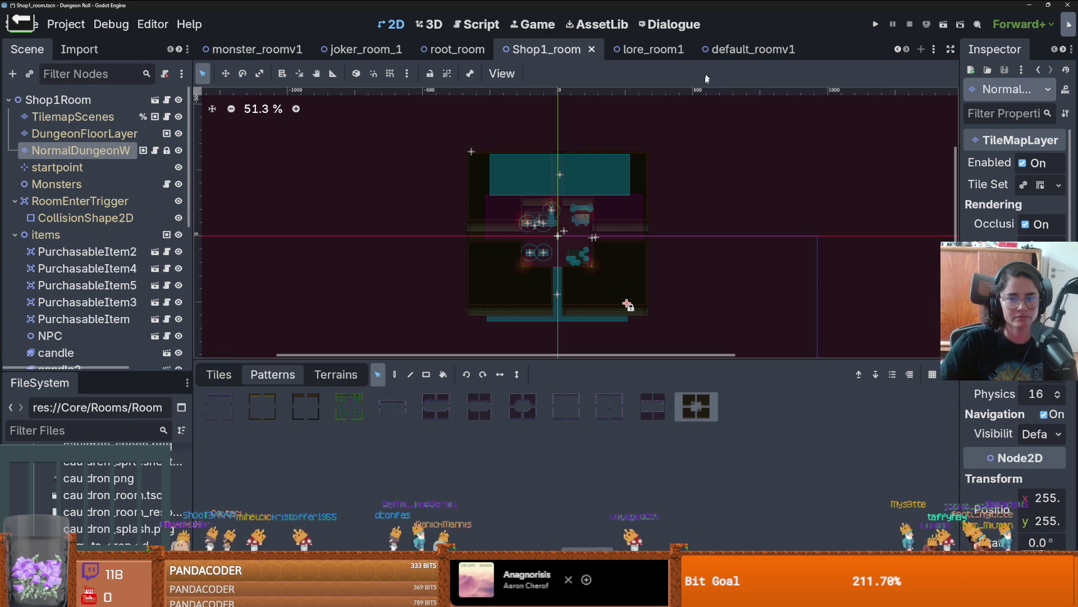
{"action": "scroll", "coordinate": [599, 247], "scroll_direction": "up", "scroll_amount": 4}
{"action": "scroll", "coordinate": [599, 247], "scroll_direction": "up", "scroll_amount": 7}
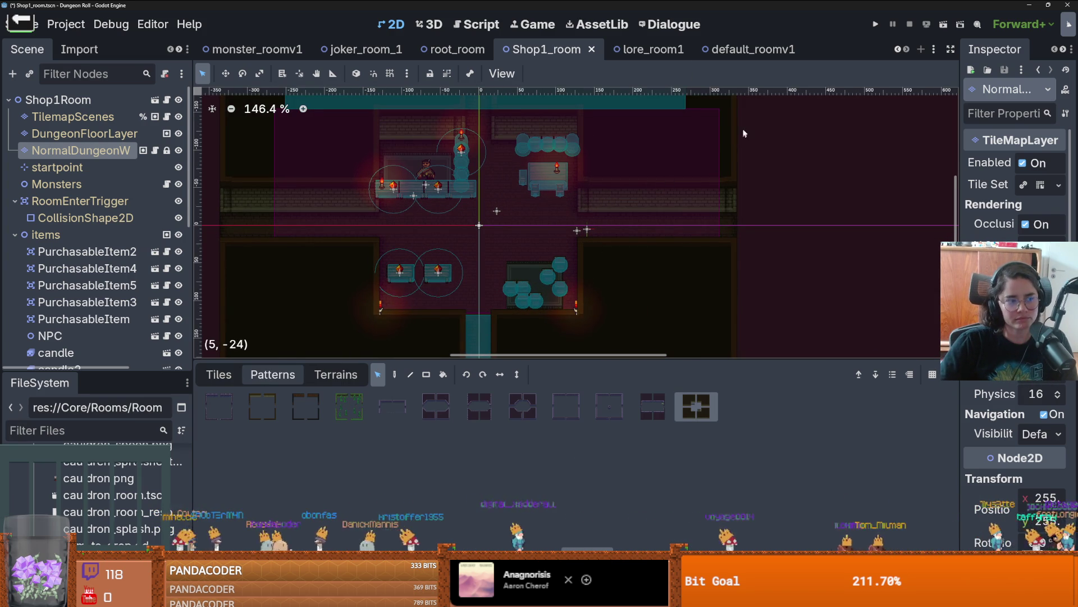
- In default_roomv1, reselect NormalDungeonW and stamp the wall pattern onto the room
{"action": "left_click", "coordinate": [654, 50]}
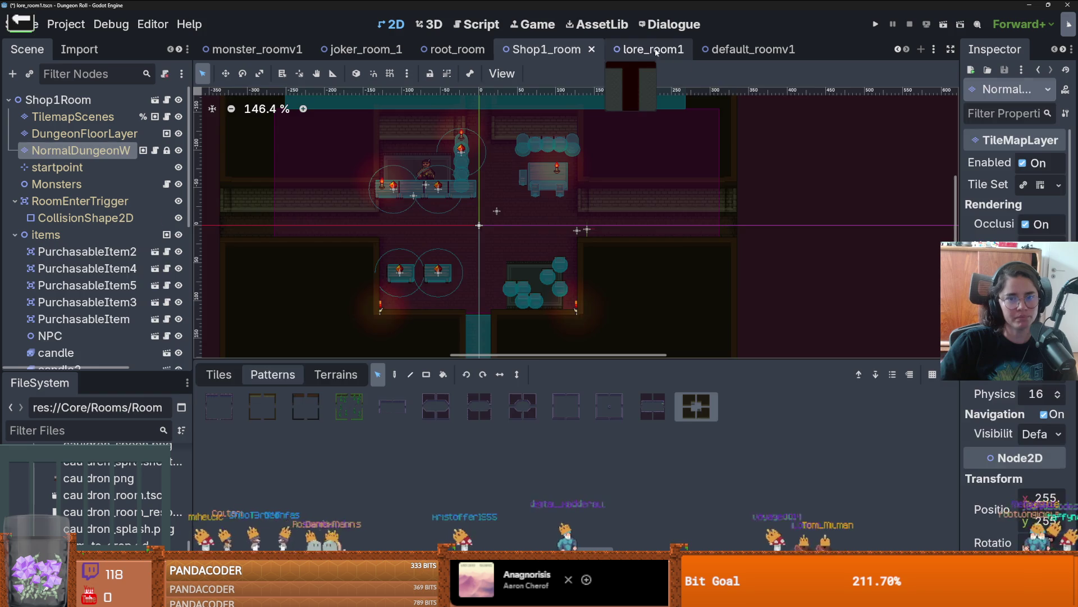
{"action": "left_click", "coordinate": [906, 49]}
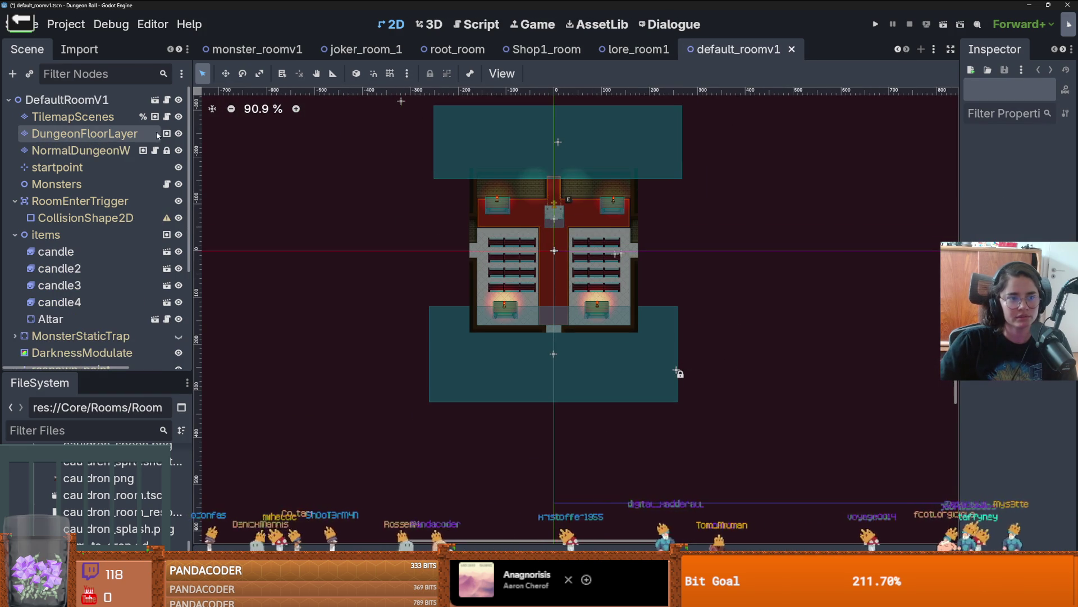
{"action": "left_click", "coordinate": [113, 150]}
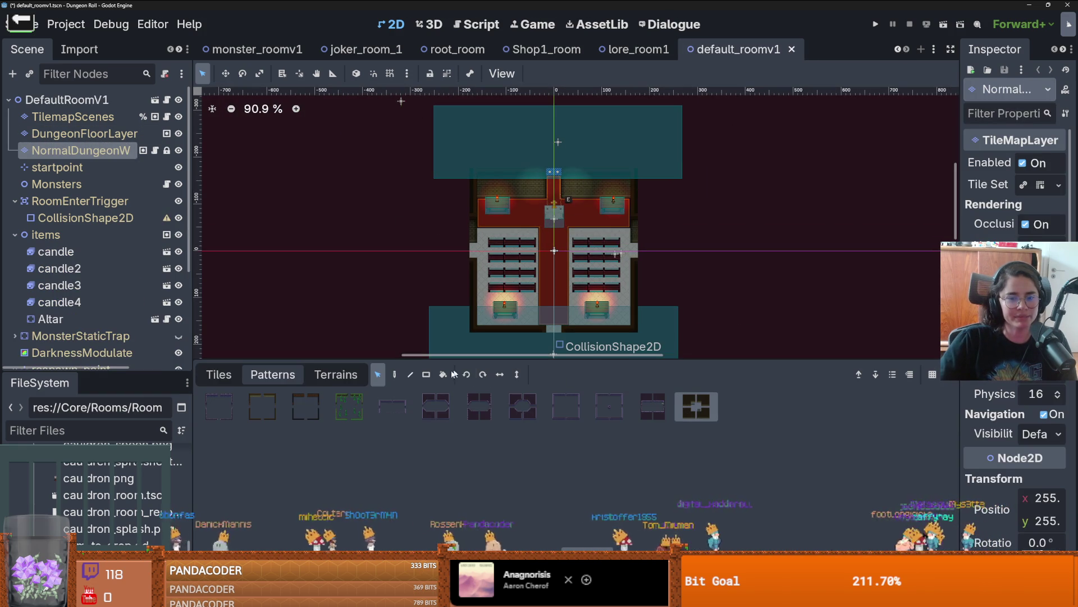
{"action": "key", "text": "d"}
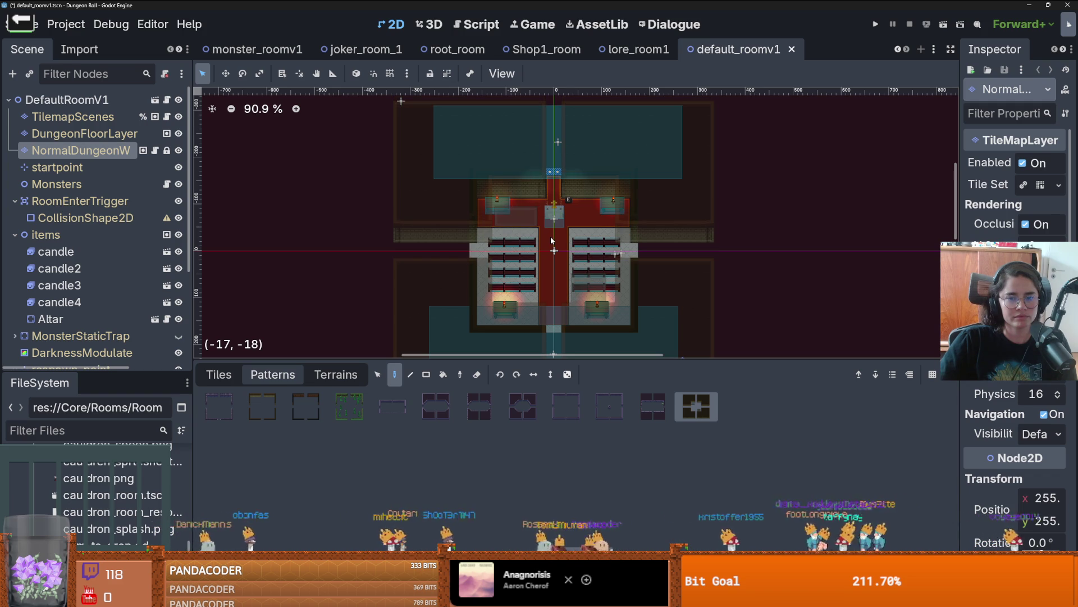
{"action": "left_click", "coordinate": [551, 241]}
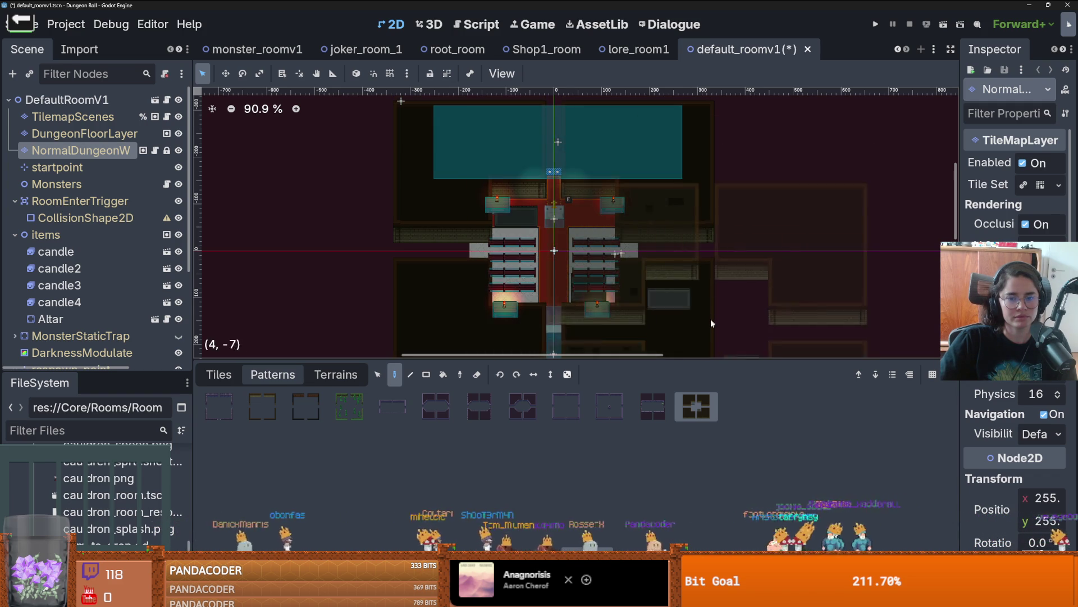
- Choose the Rectangle tool and the hideout_walls wall terrain
{"action": "scroll", "coordinate": [712, 319], "scroll_direction": "down", "scroll_amount": 2}
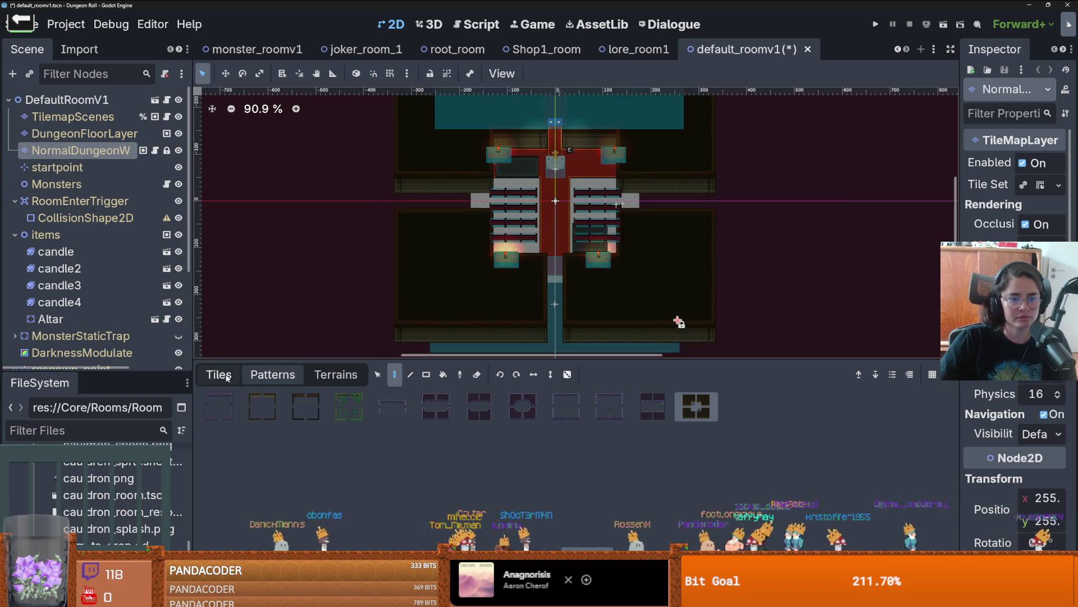
{"action": "left_click", "coordinate": [231, 378]}
{"action": "left_click", "coordinate": [427, 374]}
{"action": "scroll", "coordinate": [487, 197], "scroll_direction": "up", "scroll_amount": 5}
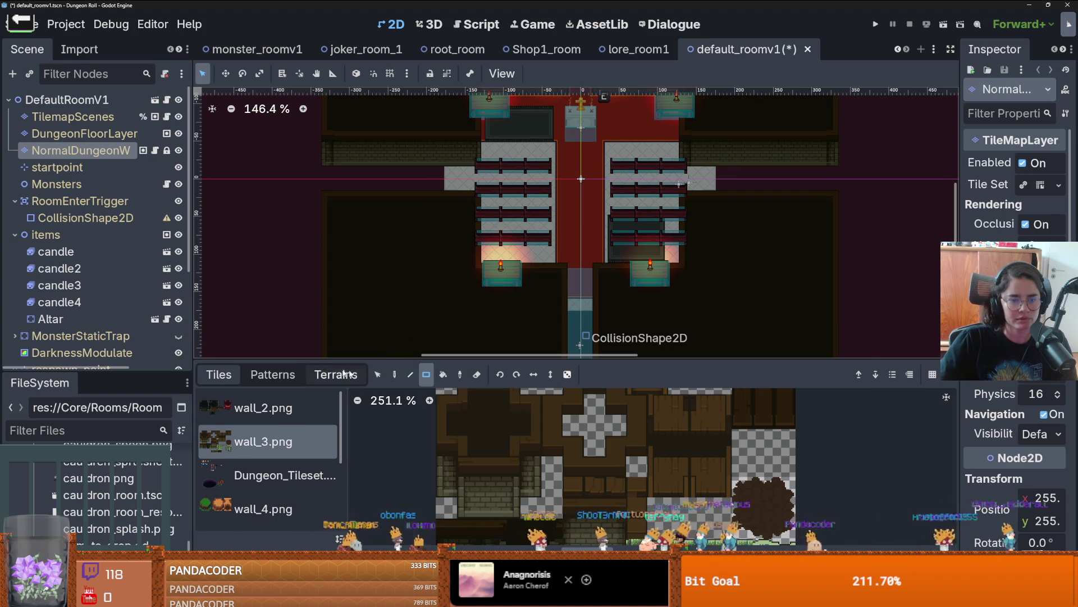
{"action": "left_click", "coordinate": [336, 374]}
{"action": "left_click", "coordinate": [253, 416]}
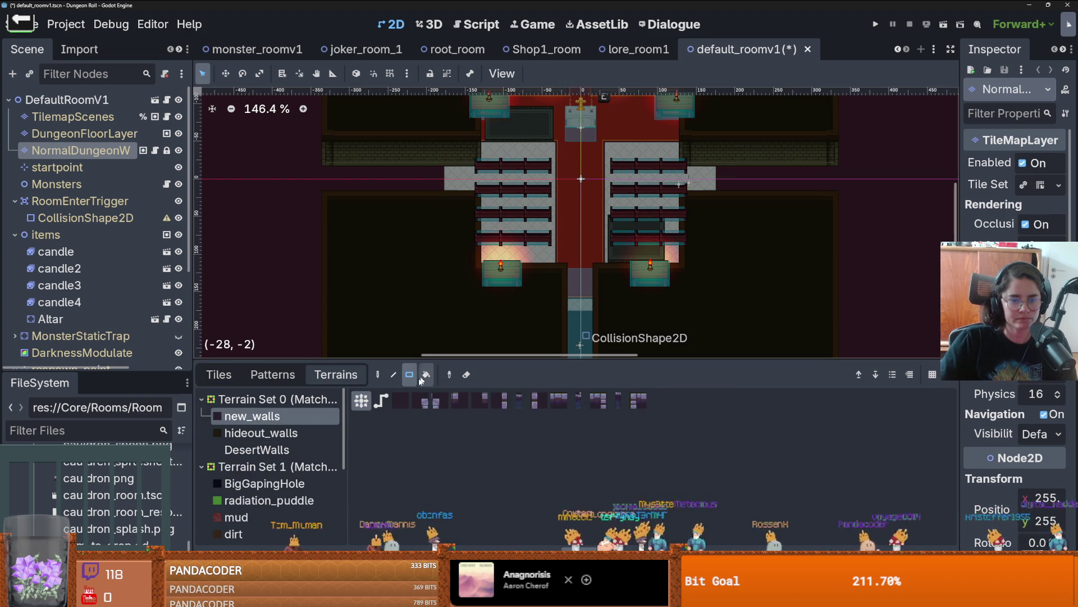
{"action": "left_click", "coordinate": [261, 433]}
- Draw hideout_walls rectangles beside and down-left of the pews and down-right of the aisle
{"action": "mouse_move", "coordinate": [463, 183]}
{"action": "left_mouse_down"}
{"action": "mouse_move", "coordinate": [463, 208]}
{"action": "mouse_move", "coordinate": [559, 282]}
{"action": "left_mouse_up"}
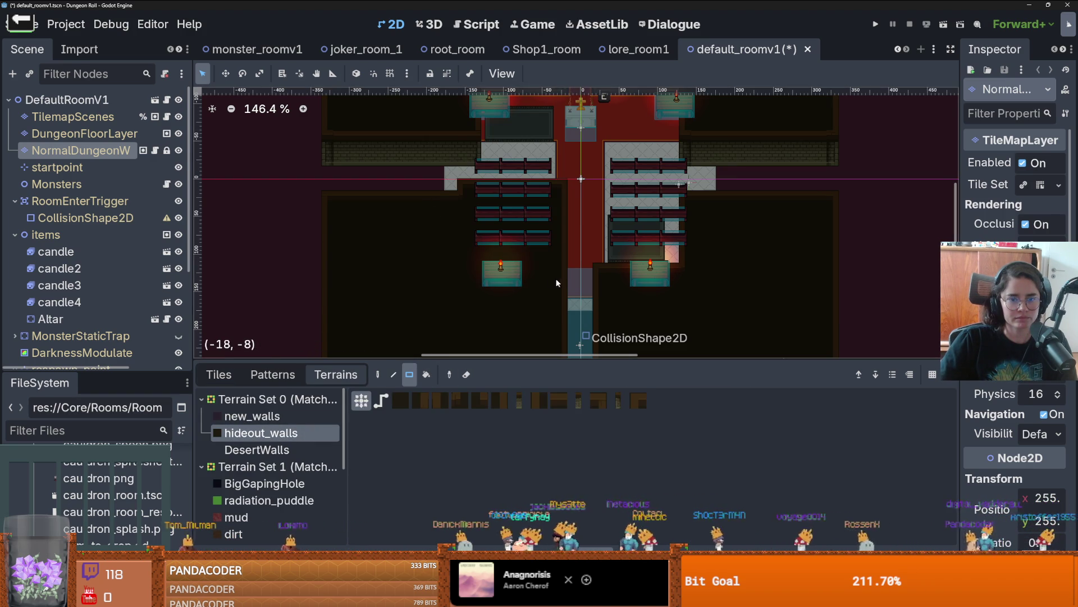
{"action": "left_click_drag", "start_coordinate": [563, 184], "coordinate": [466, 288]}
{"action": "scroll", "coordinate": [622, 289], "scroll_direction": "up", "scroll_amount": 2}
{"action": "scroll", "coordinate": [556, 244], "scroll_direction": "down", "scroll_amount": 4}
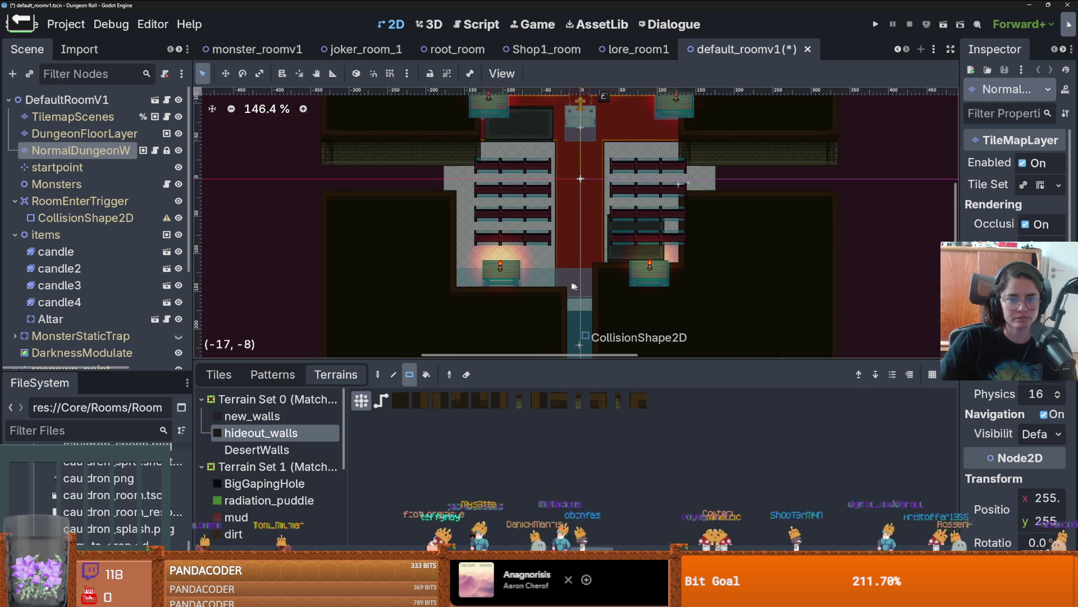
{"action": "mouse_move", "coordinate": [556, 245]}
{"action": "left_mouse_down"}
{"action": "mouse_move", "coordinate": [539, 224]}
{"action": "mouse_move", "coordinate": [474, 298]}
{"action": "left_mouse_up"}
{"action": "scroll", "coordinate": [583, 288], "scroll_direction": "up", "scroll_amount": 1}
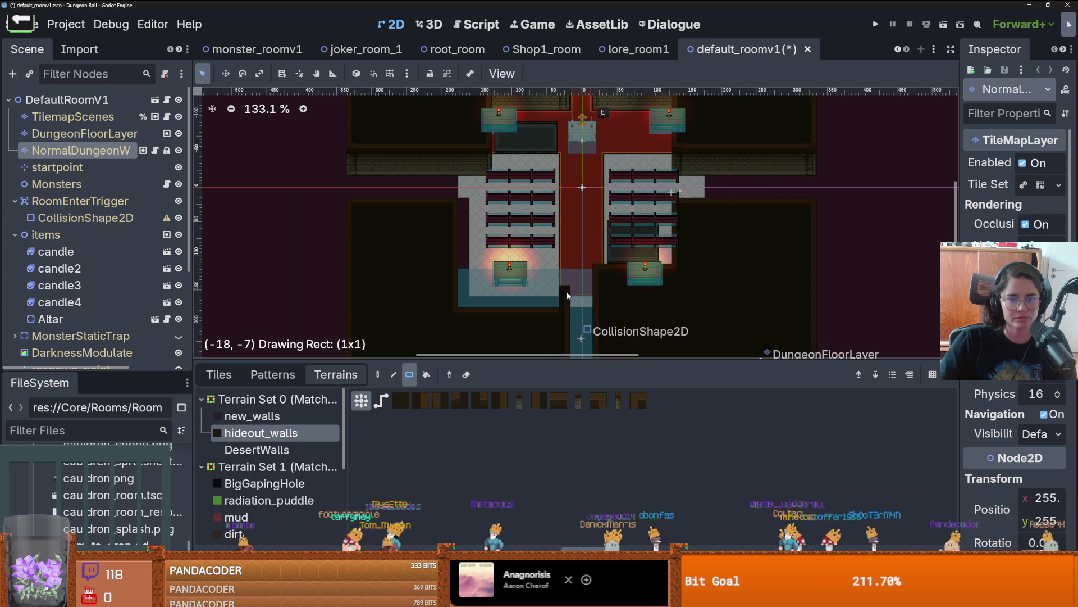
{"action": "mouse_move", "coordinate": [575, 203]}
{"action": "left_mouse_down"}
{"action": "mouse_move", "coordinate": [706, 293]}
{"action": "mouse_move", "coordinate": [658, 304]}
{"action": "left_mouse_up"}
{"action": "scroll", "coordinate": [601, 306], "scroll_direction": "up", "scroll_amount": 7}
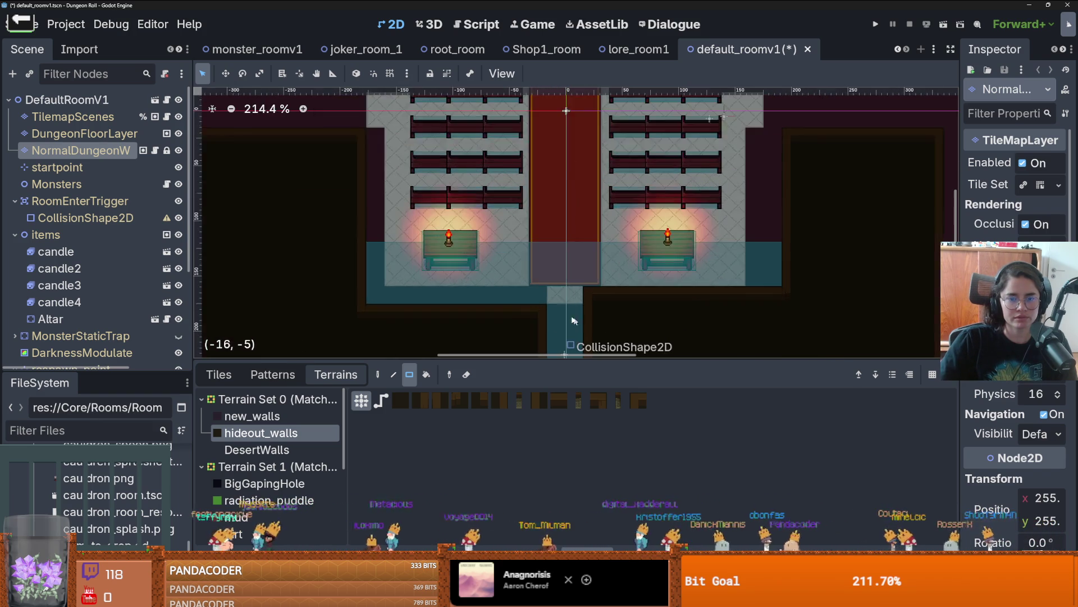
{"action": "scroll", "coordinate": [560, 311], "scroll_direction": "down", "scroll_amount": 5}
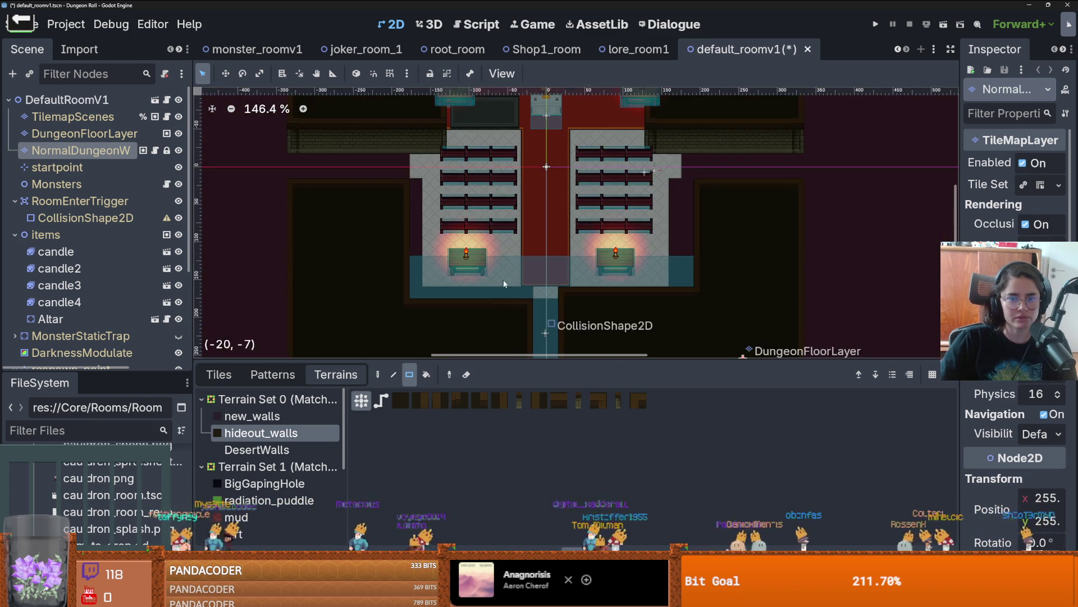
{"action": "scroll", "coordinate": [500, 281], "scroll_direction": "up", "scroll_amount": 3}
{"action": "scroll", "coordinate": [544, 270], "scroll_direction": "up", "scroll_amount": 2}
{"action": "scroll", "coordinate": [684, 270], "scroll_direction": "left", "scroll_amount": 1}
- Add hideout_walls near the right candle, a block left of the altar, and a narrow strip beside it
{"action": "left_click_drag", "start_coordinate": [676, 185], "coordinate": [700, 143]}
{"action": "scroll", "coordinate": [662, 203], "scroll_direction": "up", "scroll_amount": 1}
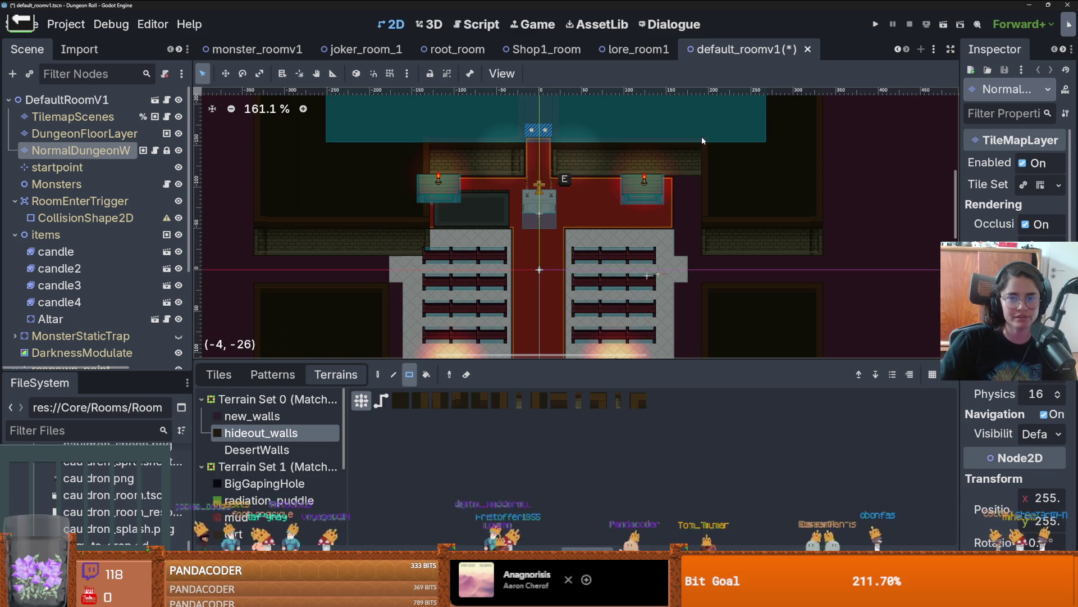
{"action": "scroll", "coordinate": [562, 169], "scroll_direction": "up", "scroll_amount": 1}
{"action": "scroll", "coordinate": [526, 179], "scroll_direction": "down", "scroll_amount": 1}
{"action": "left_click_drag", "start_coordinate": [538, 250], "coordinate": [437, 141]}
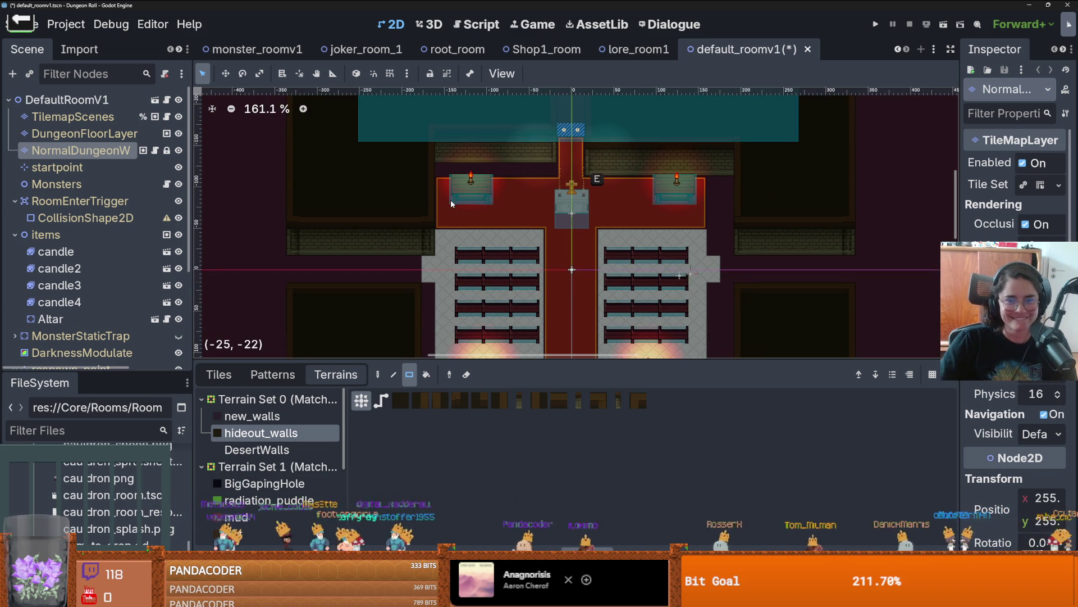
{"action": "scroll", "coordinate": [449, 201], "scroll_direction": "up", "scroll_amount": 1}
{"action": "scroll", "coordinate": [429, 246], "scroll_direction": "down", "scroll_amount": 1}
{"action": "scroll", "coordinate": [444, 241], "scroll_direction": "up", "scroll_amount": 1}
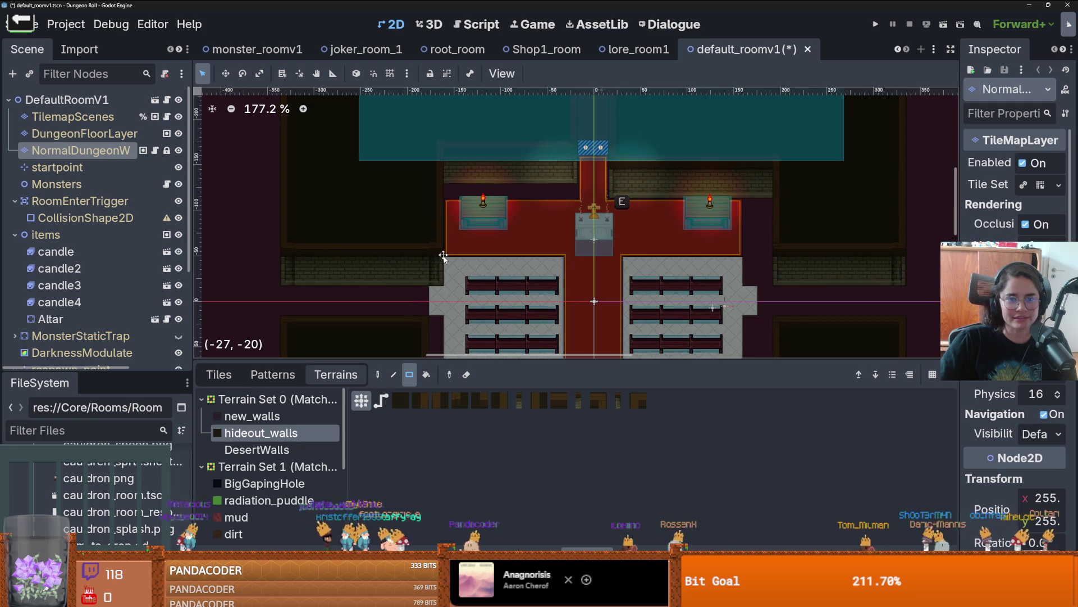
{"action": "left_click_drag", "start_coordinate": [444, 264], "coordinate": [443, 235]}
{"action": "left_click_drag", "start_coordinate": [441, 163], "coordinate": [440, 163]}
{"action": "scroll", "coordinate": [577, 165], "scroll_direction": "down", "scroll_amount": 3}
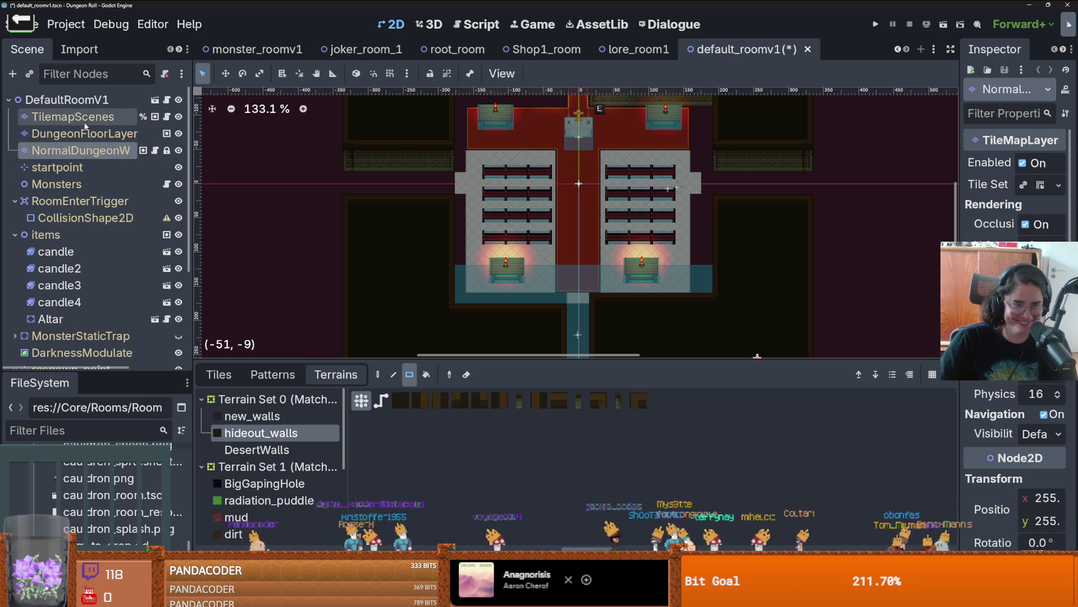
- Select DungeonFloorLayer and choose the WhiteTiles floor terrain
{"action": "left_click", "coordinate": [89, 118]}
{"action": "left_click", "coordinate": [84, 134]}
{"action": "scroll", "coordinate": [263, 450], "scroll_direction": "down", "scroll_amount": 5}
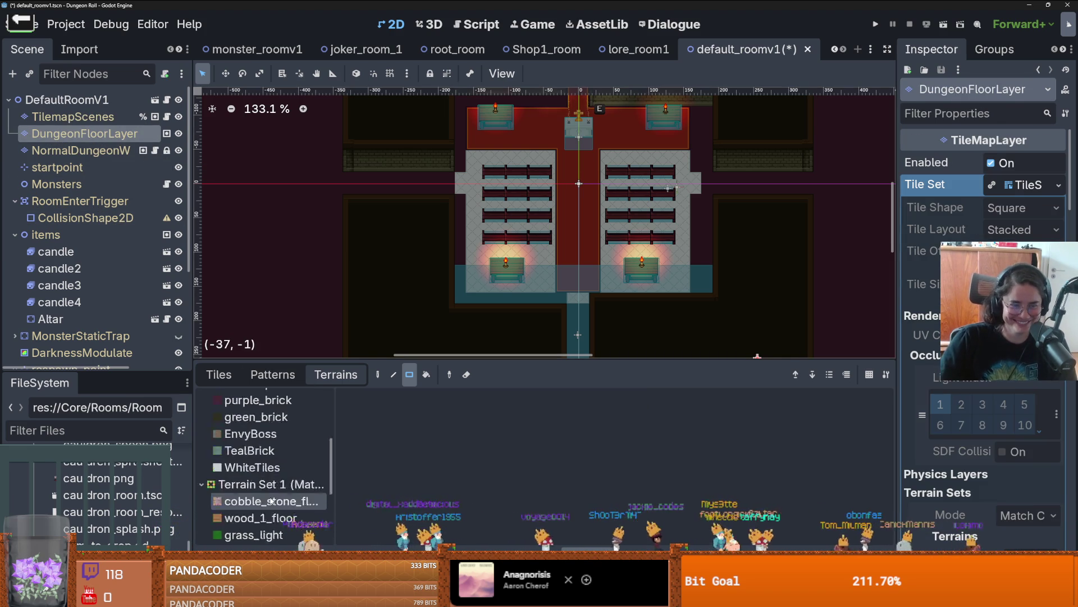
{"action": "scroll", "coordinate": [264, 417], "scroll_direction": "up", "scroll_amount": 3}
{"action": "left_click", "coordinate": [263, 417]}
- Paint WhiteTiles across the corridor strip, the chapel floor and down the lower corridor
{"action": "left_click_drag", "start_coordinate": [463, 189], "coordinate": [348, 183]}
{"action": "mouse_move", "coordinate": [460, 200]}
{"action": "left_mouse_down"}
{"action": "mouse_move", "coordinate": [472, 288]}
{"action": "mouse_move", "coordinate": [670, 287]}
{"action": "mouse_move", "coordinate": [579, 303]}
{"action": "mouse_move", "coordinate": [578, 211]}
{"action": "mouse_move", "coordinate": [567, 300]}
{"action": "left_mouse_up"}
{"action": "left_click_drag", "start_coordinate": [626, 202], "coordinate": [578, 288]}
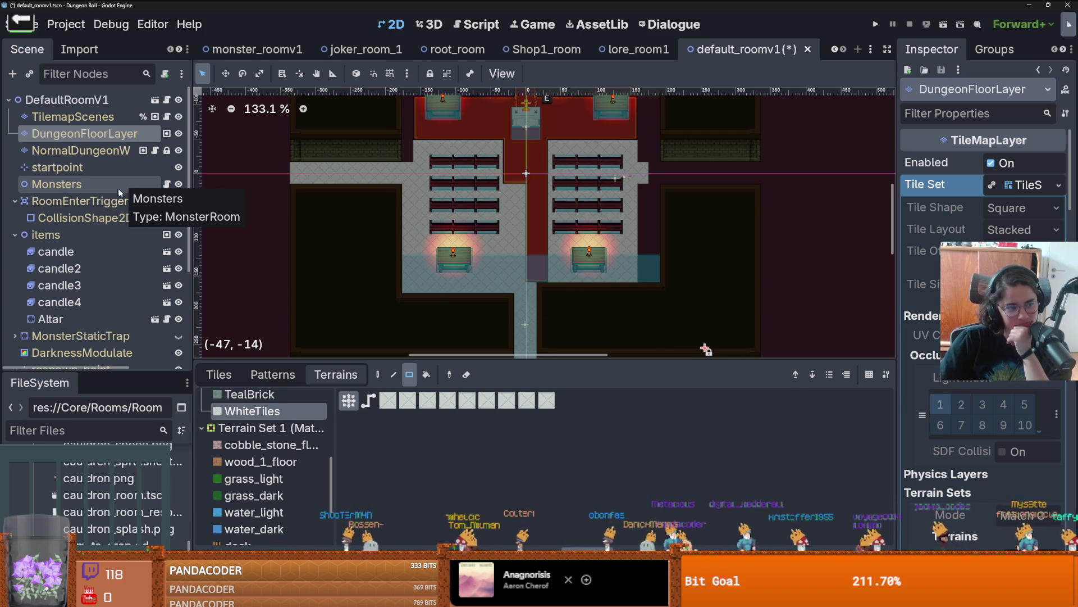
{"action": "left_click", "coordinate": [84, 218]}
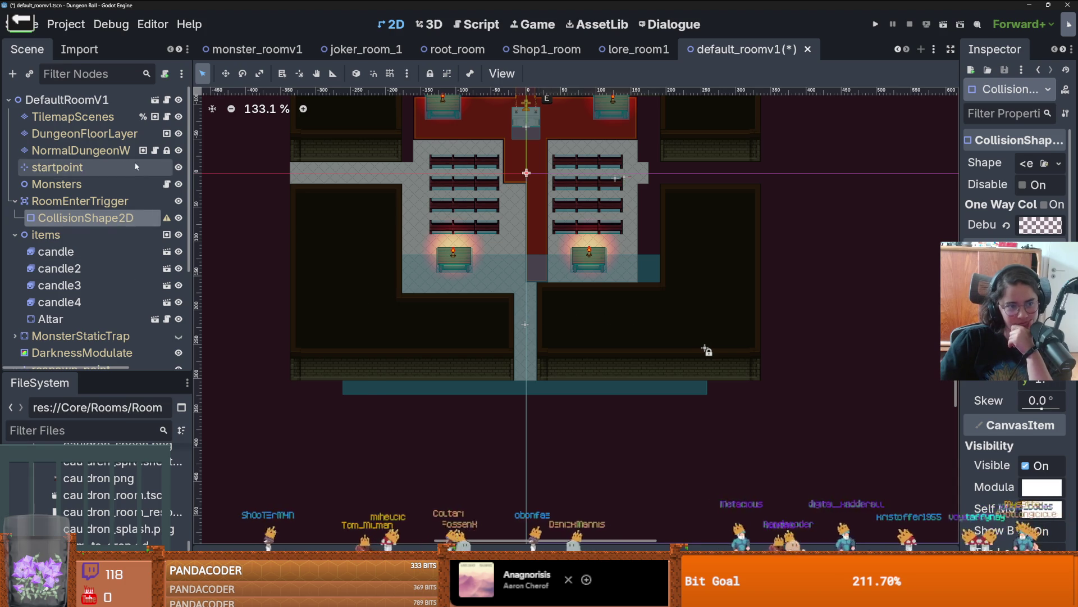
{"action": "left_click", "coordinate": [81, 151]}
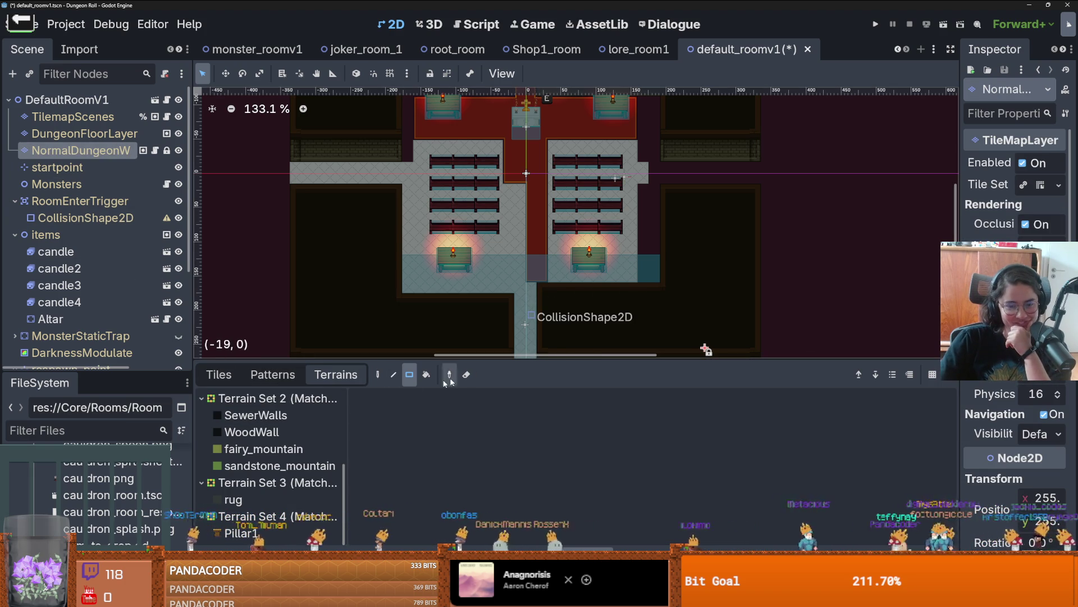
- Replace an undone row of plain wall tiles with a bottom-right row of hideout_walls
{"action": "left_click", "coordinate": [219, 375]}
{"action": "left_click_drag", "start_coordinate": [558, 285], "coordinate": [643, 284]}
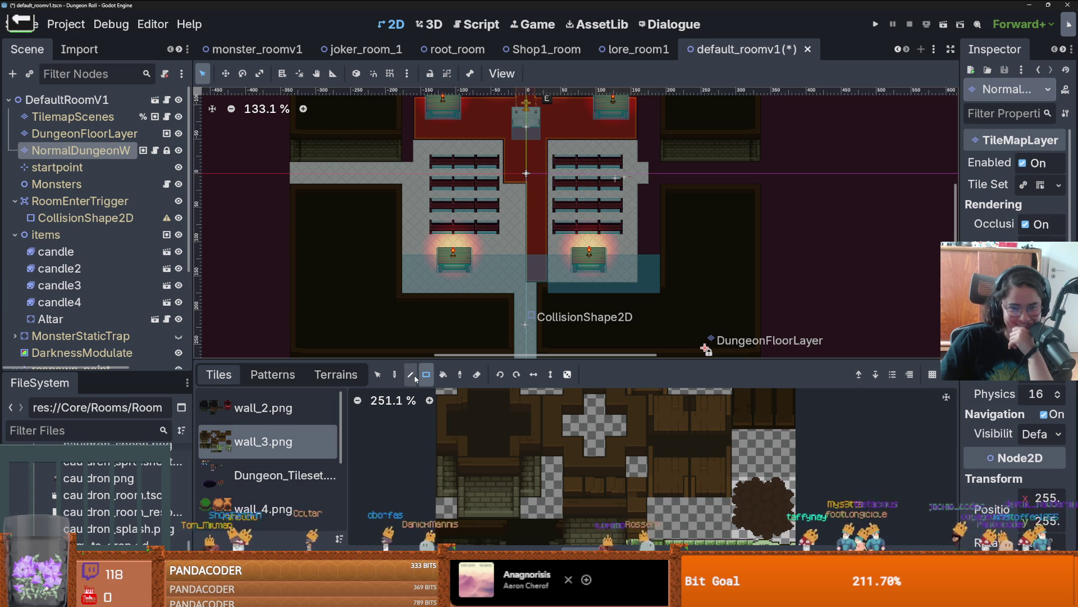
{"action": "key", "text": "ctrl+z"}
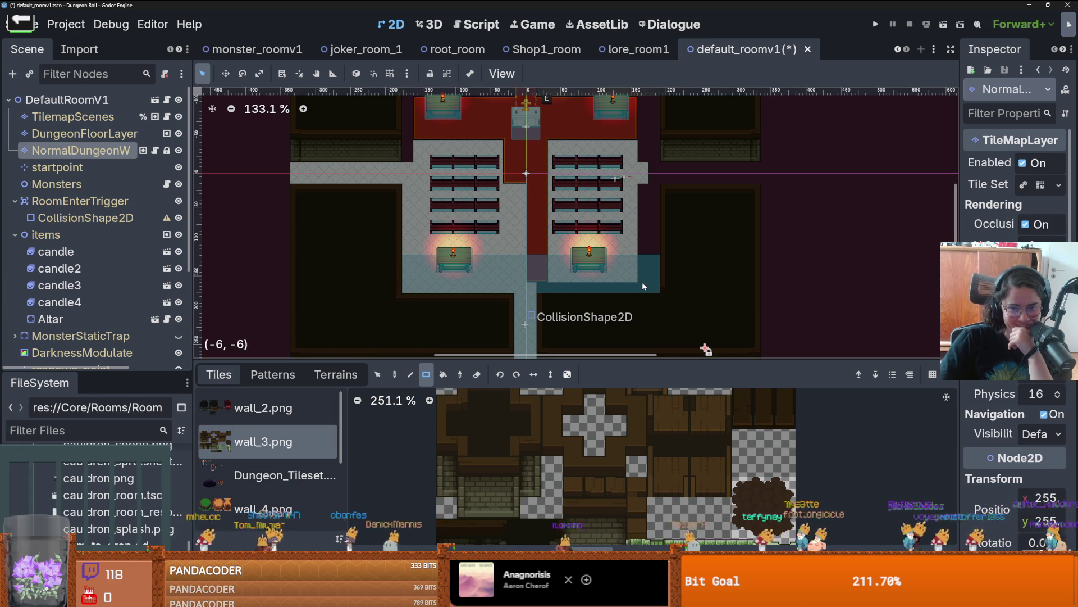
{"action": "left_click", "coordinate": [336, 374]}
{"action": "scroll", "coordinate": [275, 431], "scroll_direction": "down", "scroll_amount": 2}
{"action": "scroll", "coordinate": [275, 431], "scroll_direction": "up", "scroll_amount": 2}
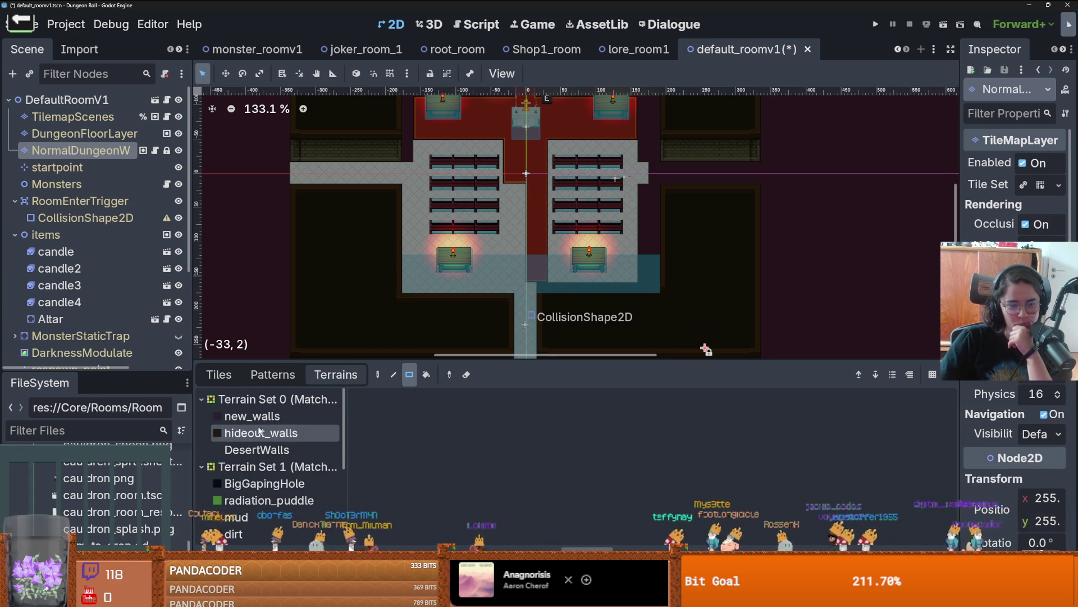
{"action": "left_click", "coordinate": [264, 433]}
{"action": "left_click_drag", "start_coordinate": [537, 291], "coordinate": [653, 289]}
- Draw a long vertical hideout_walls strip plus a short one, then select DungeonFloorLayer
{"action": "scroll", "coordinate": [653, 288], "scroll_direction": "up", "scroll_amount": 2}
{"action": "scroll", "coordinate": [679, 291], "scroll_direction": "down", "scroll_amount": 1}
{"action": "scroll", "coordinate": [678, 295], "scroll_direction": "down", "scroll_amount": 2}
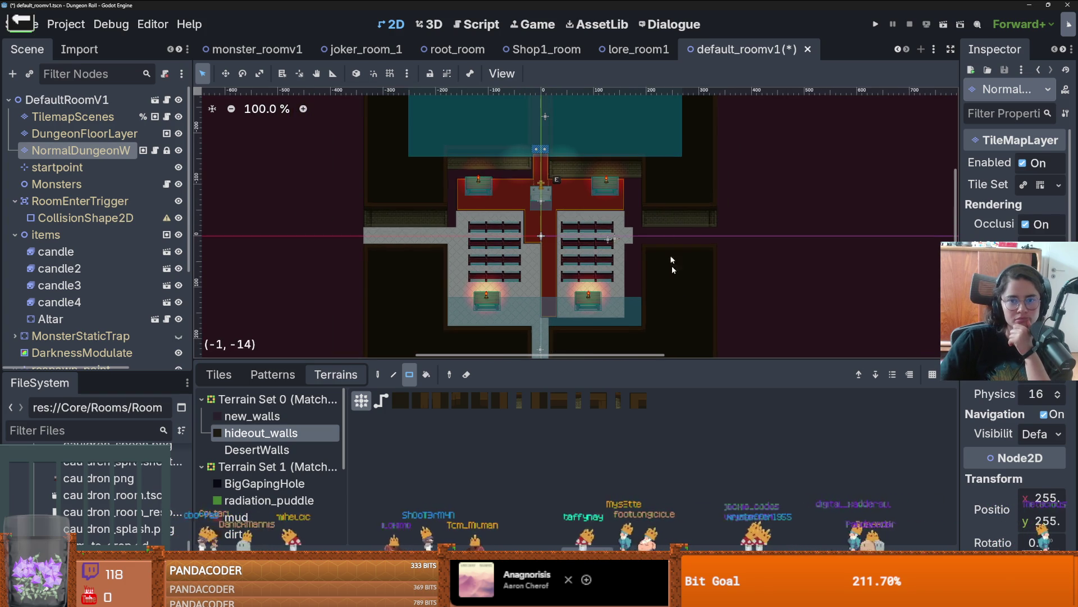
{"action": "mouse_move", "coordinate": [649, 168]}
{"action": "left_mouse_down"}
{"action": "mouse_move", "coordinate": [646, 310]}
{"action": "mouse_move", "coordinate": [635, 252]}
{"action": "left_mouse_up"}
{"action": "left_click_drag", "start_coordinate": [626, 231], "coordinate": [634, 249]}
{"action": "scroll", "coordinate": [634, 264], "scroll_direction": "up", "scroll_amount": 3}
{"action": "scroll", "coordinate": [691, 337], "scroll_direction": "down", "scroll_amount": 1}
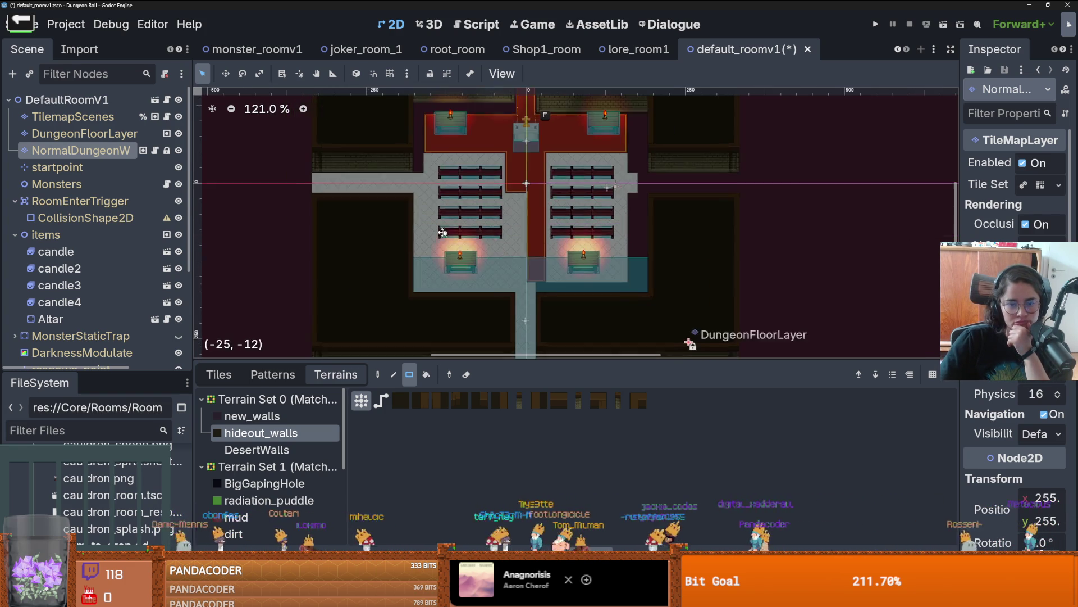
{"action": "left_click", "coordinate": [690, 337]}
{"action": "scroll", "coordinate": [264, 461], "scroll_direction": "down", "scroll_amount": 5}
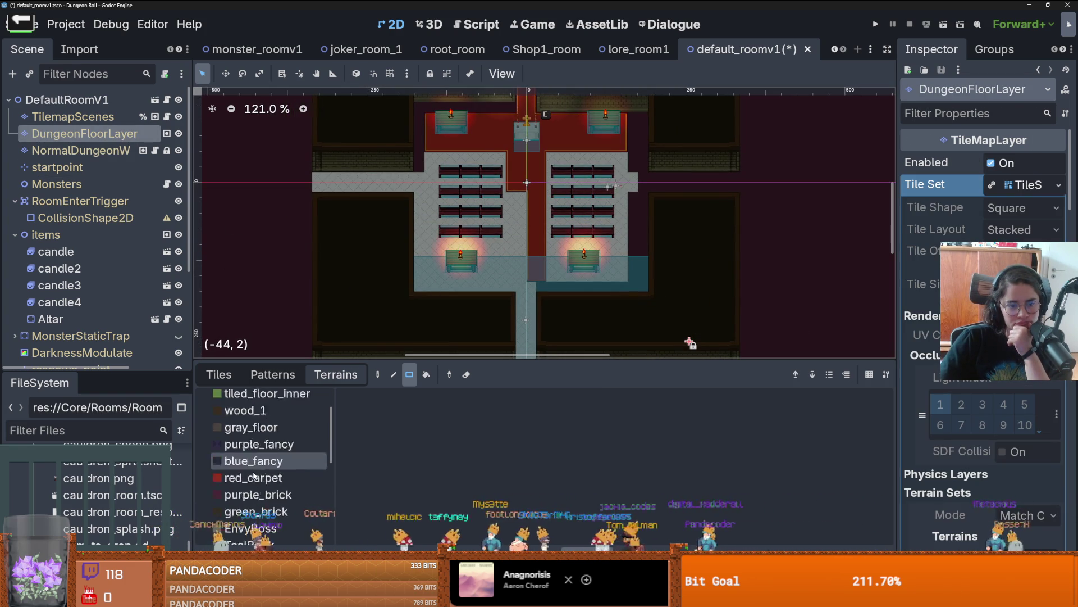
- Paint WhiteTiles floor over the dark column beside the pews
{"action": "left_click", "coordinate": [270, 486]}
{"action": "scroll", "coordinate": [466, 309], "scroll_direction": "up", "scroll_amount": 1}
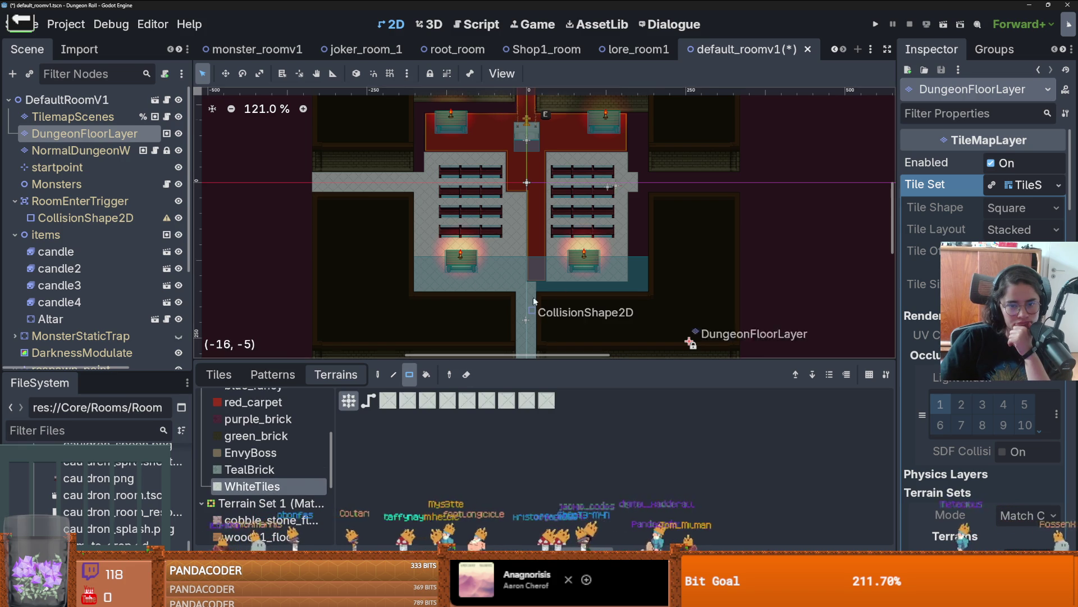
{"action": "mouse_move", "coordinate": [632, 333]}
{"action": "left_mouse_down"}
{"action": "mouse_move", "coordinate": [619, 160]}
{"action": "mouse_move", "coordinate": [621, 196]}
{"action": "left_mouse_up"}
{"action": "scroll", "coordinate": [628, 228], "scroll_direction": "up", "scroll_amount": 2}
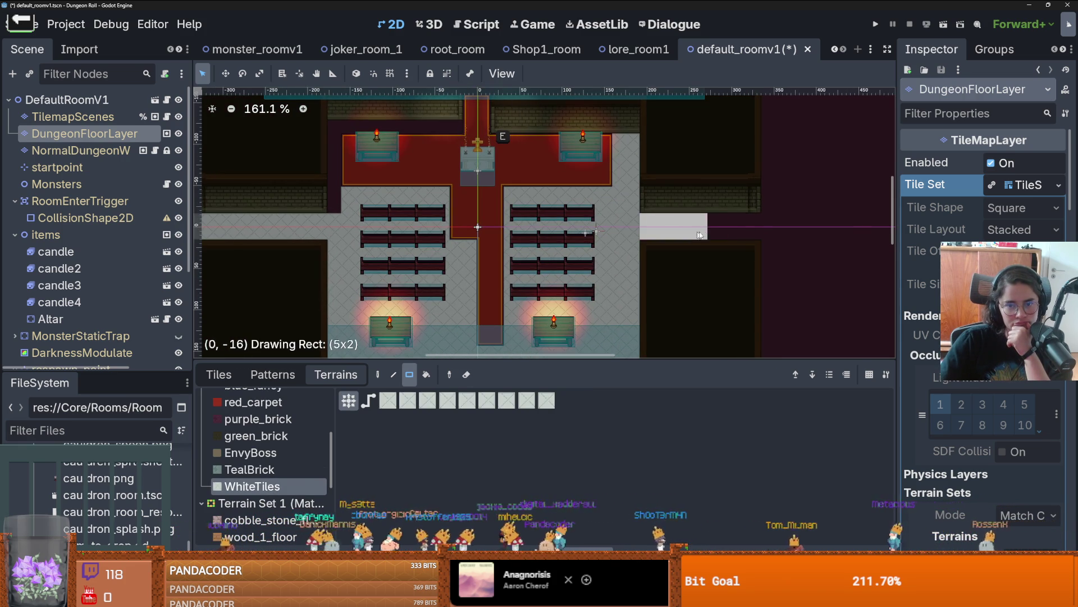
{"action": "scroll", "coordinate": [753, 229], "scroll_direction": "down", "scroll_amount": 3}
- Paint red_carpet down the carpet column and over the white strip near the altar
{"action": "left_click", "coordinate": [253, 401]}
{"action": "mouse_move", "coordinate": [558, 128]}
{"action": "left_mouse_down"}
{"action": "mouse_move", "coordinate": [566, 270]}
{"action": "mouse_move", "coordinate": [573, 220]}
{"action": "mouse_move", "coordinate": [564, 211]}
{"action": "mouse_move", "coordinate": [573, 220]}
{"action": "mouse_move", "coordinate": [558, 239]}
{"action": "mouse_move", "coordinate": [557, 299]}
{"action": "left_mouse_up"}
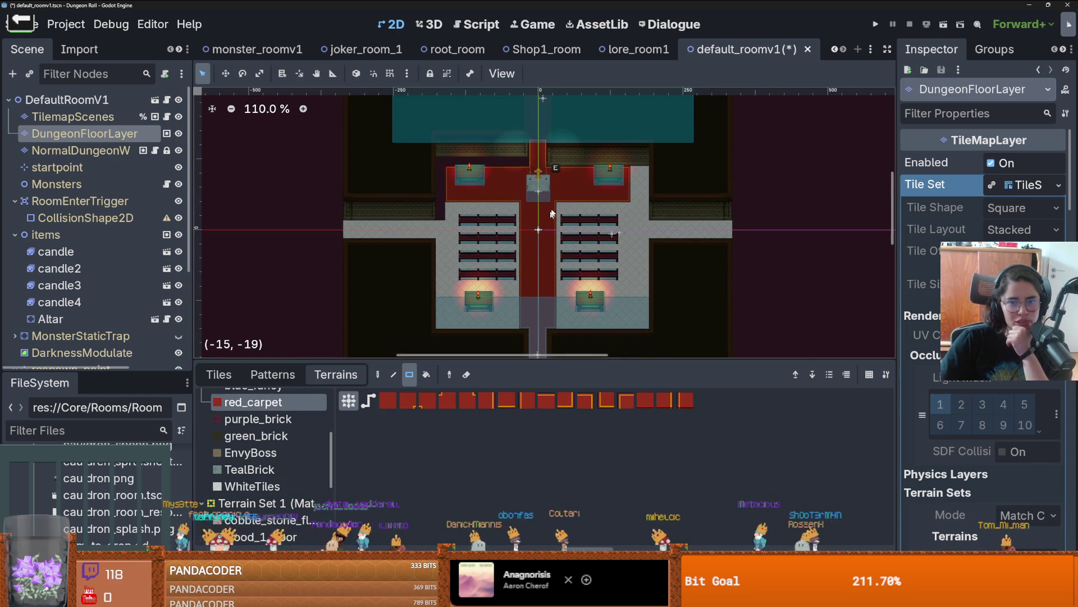
{"action": "scroll", "coordinate": [511, 167], "scroll_direction": "up", "scroll_amount": 4}
{"action": "scroll", "coordinate": [532, 186], "scroll_direction": "down", "scroll_amount": 1}
{"action": "left_click_drag", "start_coordinate": [705, 177], "coordinate": [690, 214]}
{"action": "scroll", "coordinate": [528, 205], "scroll_direction": "left", "scroll_amount": 2}
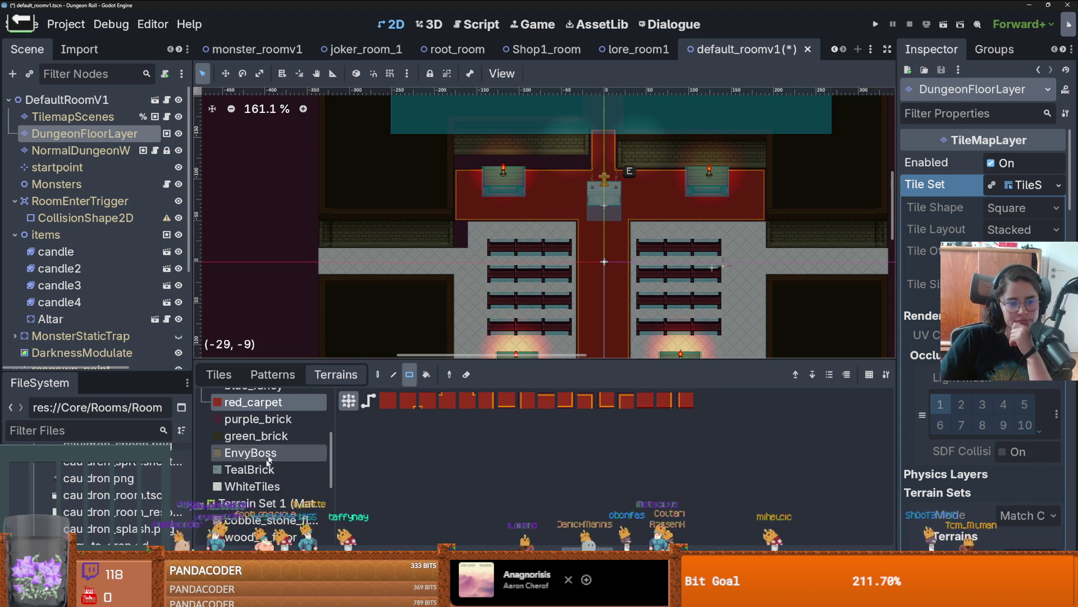
- Reselect the WhiteTiles terrain and move to the wall tile layer
{"action": "left_click", "coordinate": [252, 485]}
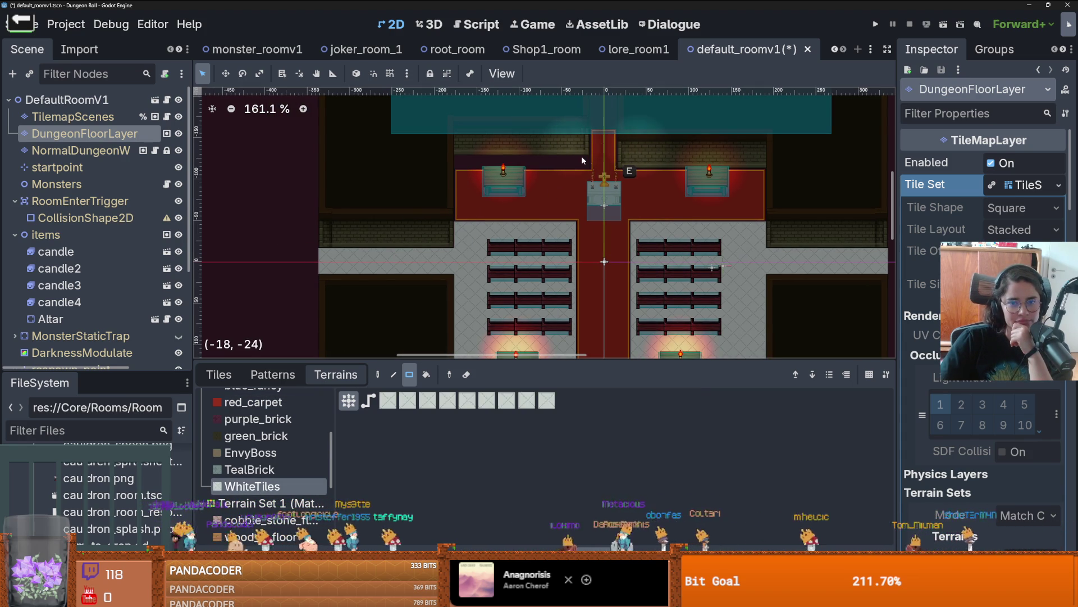
{"action": "scroll", "coordinate": [529, 199], "scroll_direction": "down", "scroll_amount": 3}
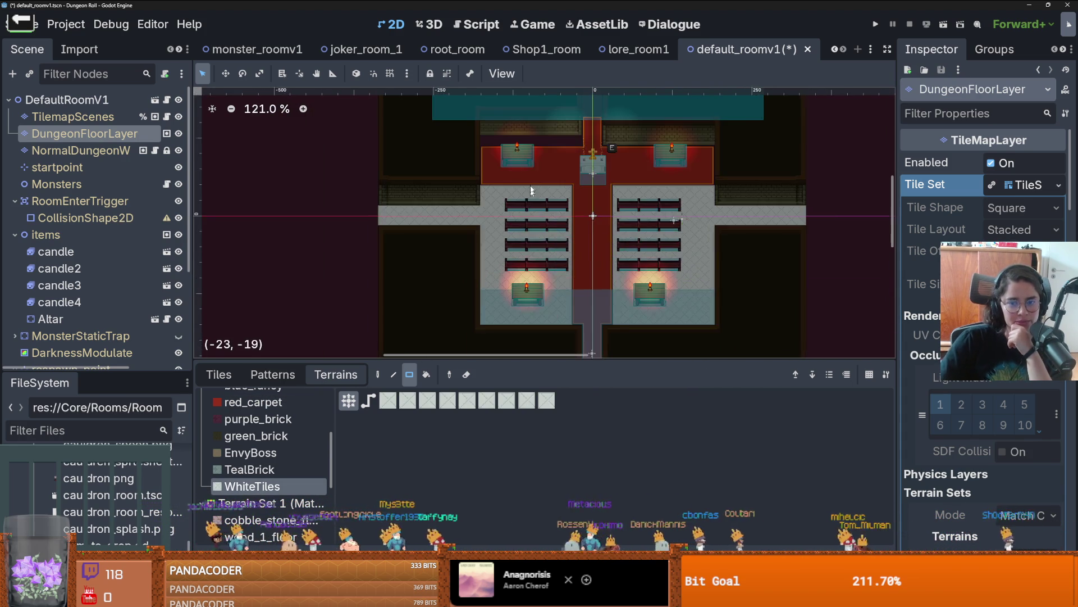
{"action": "scroll", "coordinate": [528, 199], "scroll_direction": "up", "scroll_amount": 1}
{"action": "scroll", "coordinate": [505, 236], "scroll_direction": "up", "scroll_amount": 1}
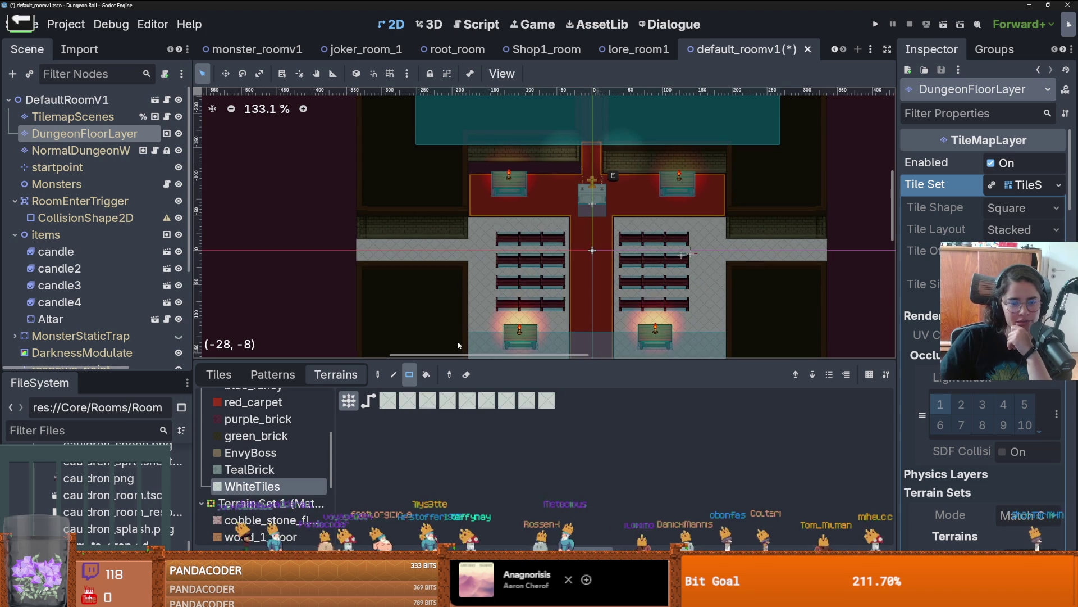
{"action": "left_click", "coordinate": [110, 147]}
- Paint a row of hideout_walls above the left altar
{"action": "scroll", "coordinate": [248, 402], "scroll_direction": "up", "scroll_amount": 5}
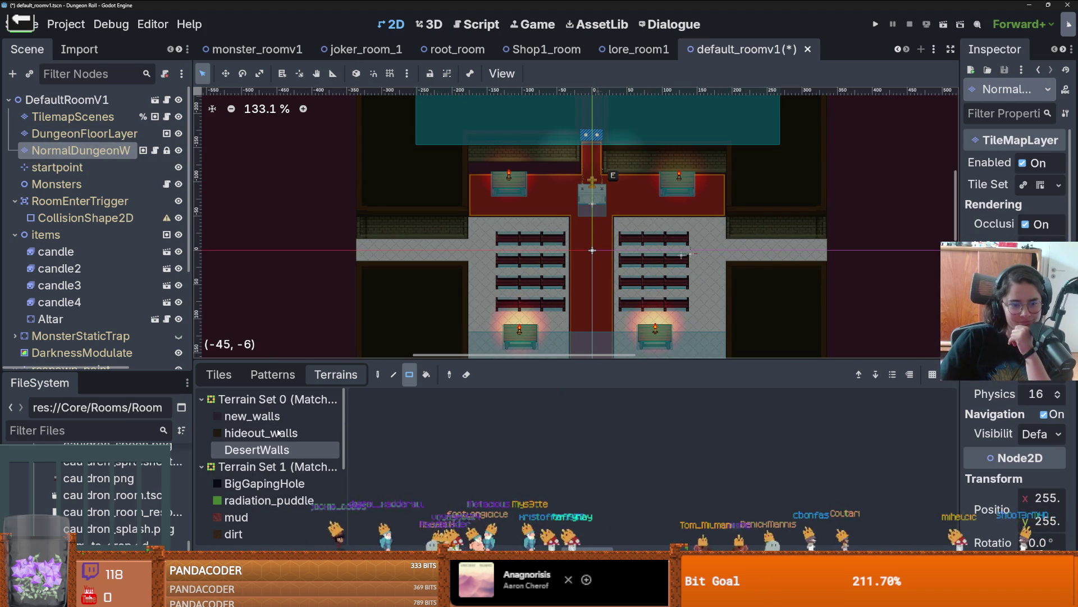
{"action": "left_click", "coordinate": [278, 432]}
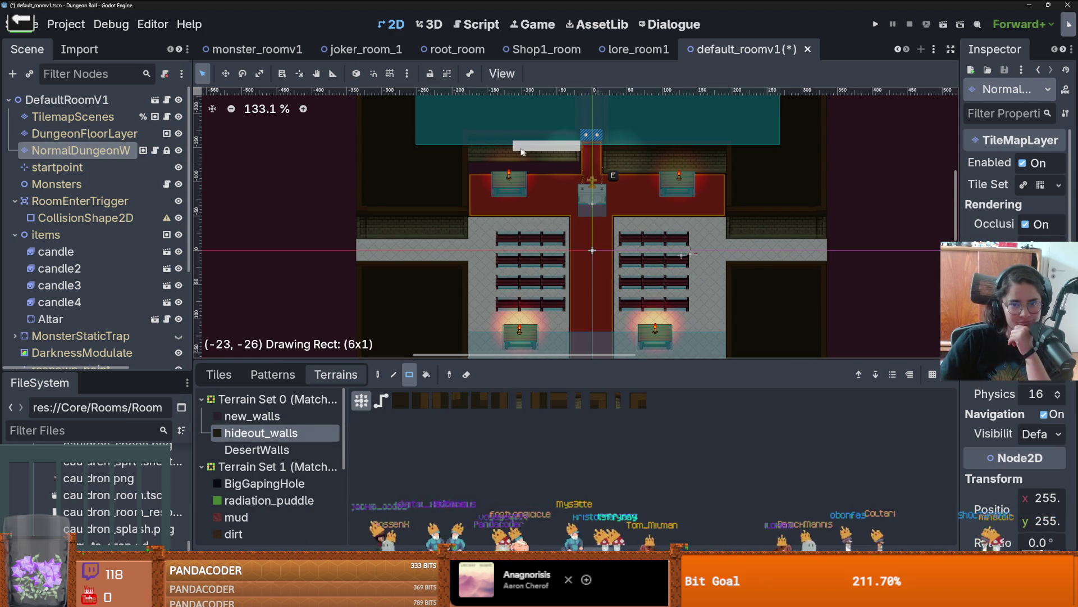
{"action": "left_click_drag", "start_coordinate": [482, 153], "coordinate": [481, 154]}
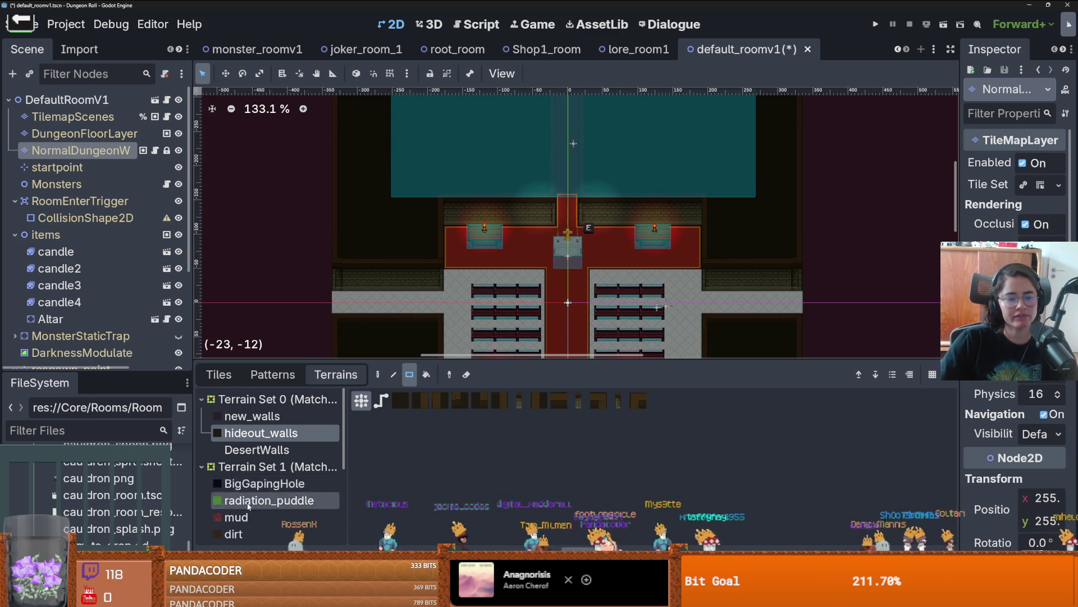
{"action": "scroll", "coordinate": [260, 495], "scroll_direction": "down", "scroll_amount": 5}
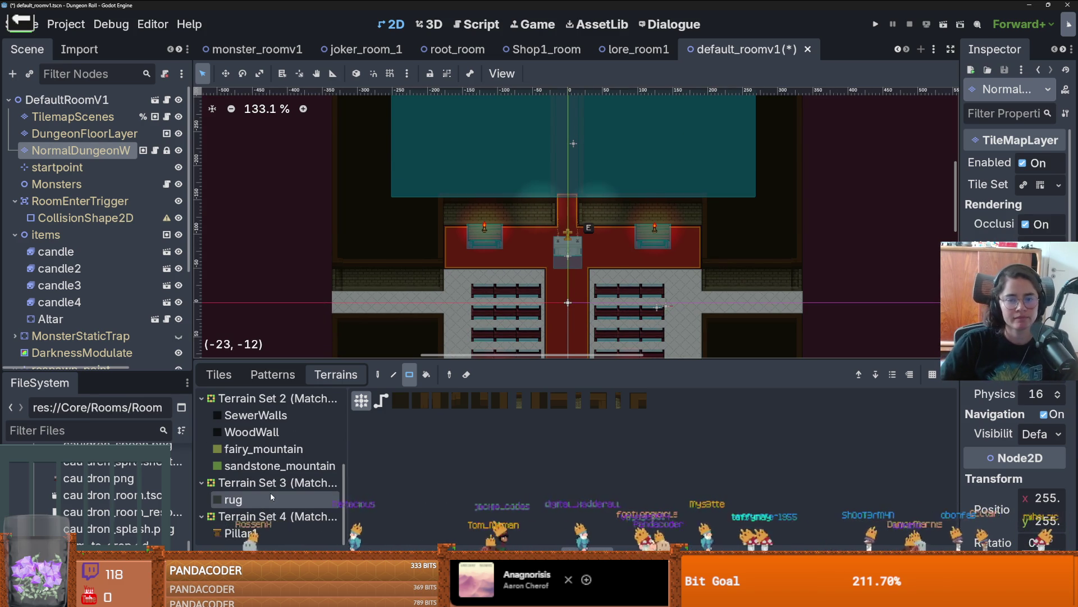
{"action": "scroll", "coordinate": [279, 445], "scroll_direction": "up", "scroll_amount": 5}
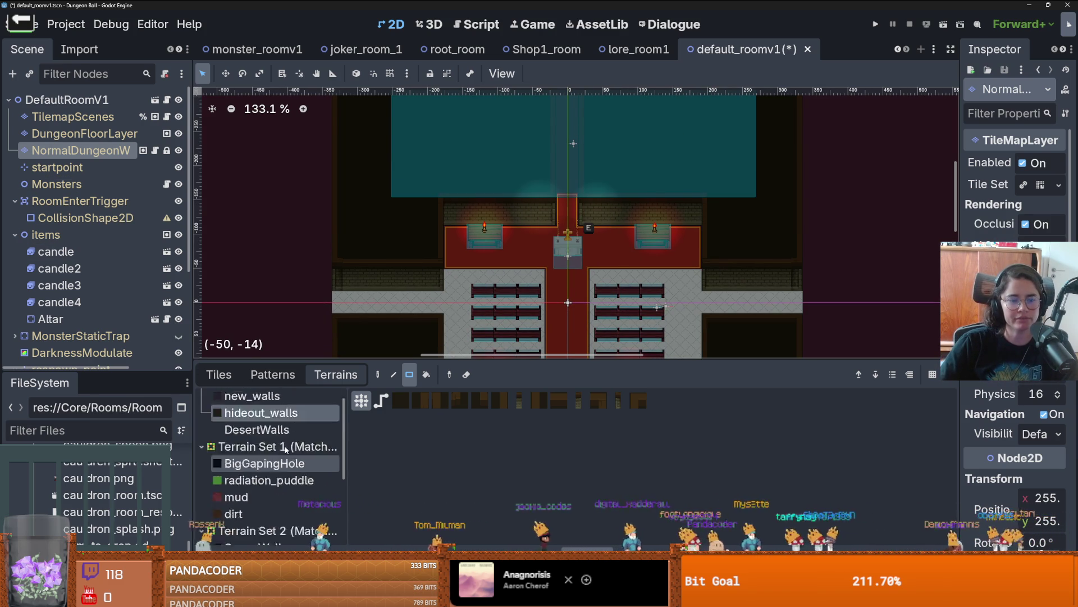
- On the floor layer, extend the red carpet upward into the top entrance
{"action": "left_click", "coordinate": [84, 133]}
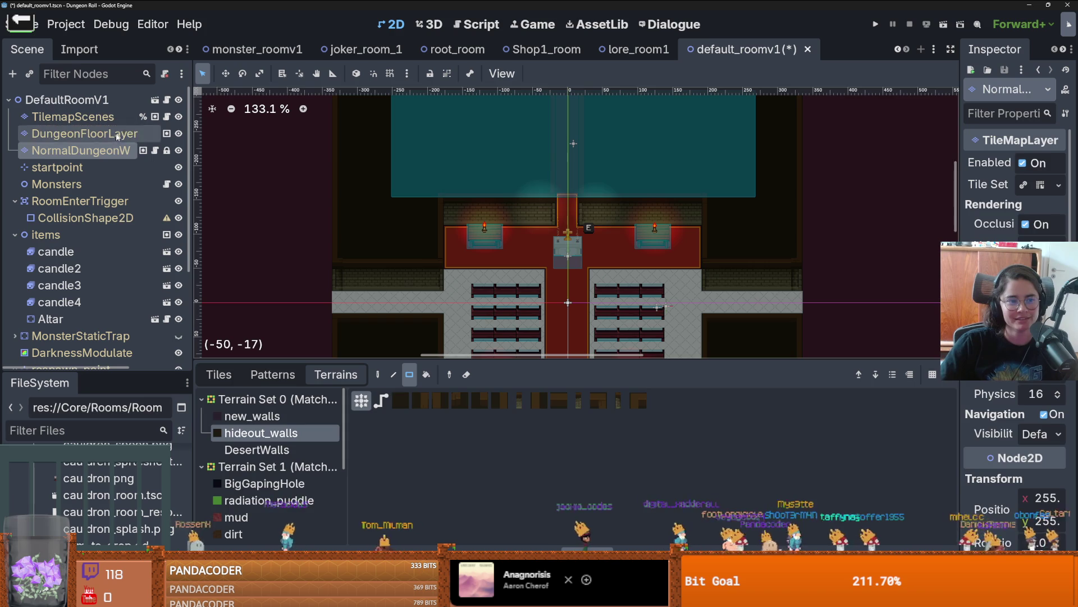
{"action": "scroll", "coordinate": [315, 427], "scroll_direction": "down", "scroll_amount": 2}
{"action": "scroll", "coordinate": [541, 200], "scroll_direction": "up", "scroll_amount": 2}
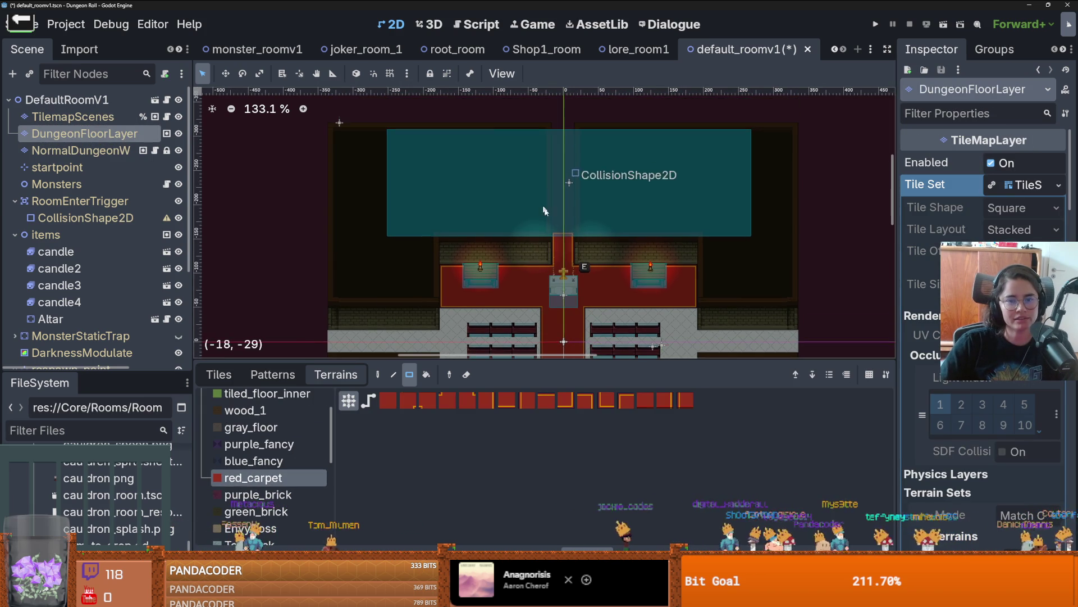
{"action": "mouse_move", "coordinate": [574, 238]}
{"action": "left_mouse_down"}
{"action": "mouse_move", "coordinate": [555, 133]}
{"action": "mouse_move", "coordinate": [556, 142]}
{"action": "left_mouse_up"}
{"action": "scroll", "coordinate": [551, 169], "scroll_direction": "down", "scroll_amount": 5}
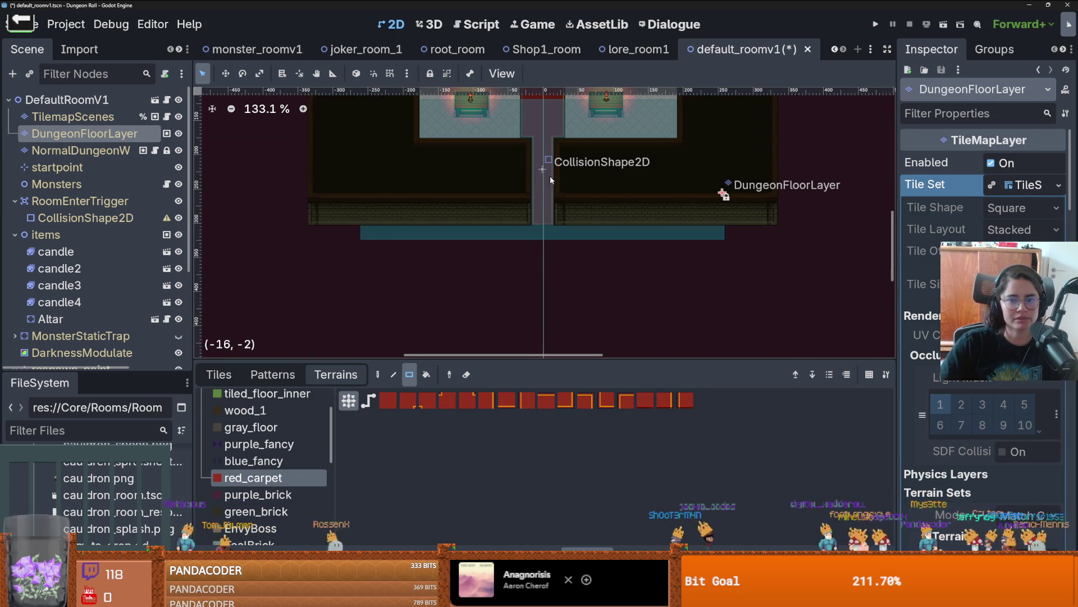
{"action": "scroll", "coordinate": [549, 197], "scroll_direction": "down", "scroll_amount": 1}
- Save the default_roomv1 scene with Ctrl+S
{"action": "key", "text": "ctrl+s"}
{"action": "scroll", "coordinate": [562, 208], "scroll_direction": "up", "scroll_amount": 2}
{"action": "scroll", "coordinate": [569, 218], "scroll_direction": "down", "scroll_amount": 3}
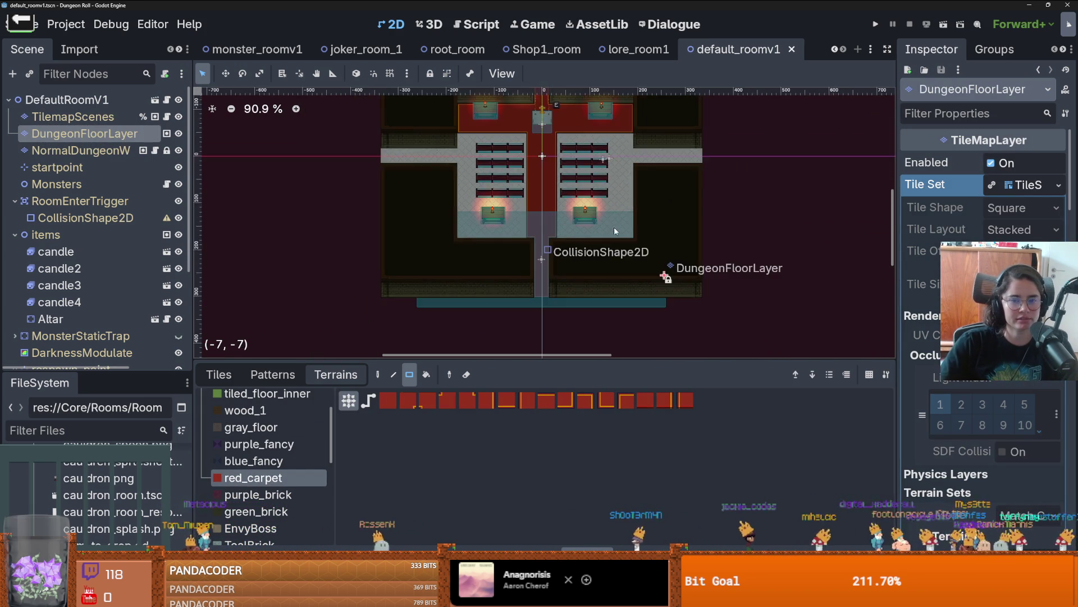
{"action": "scroll", "coordinate": [614, 228], "scroll_direction": "up", "scroll_amount": 2}
{"action": "key", "text": "ctrl+s"}
{"action": "scroll", "coordinate": [591, 243], "scroll_direction": "down", "scroll_amount": 1}
{"action": "scroll", "coordinate": [592, 242], "scroll_direction": "up", "scroll_amount": 2}
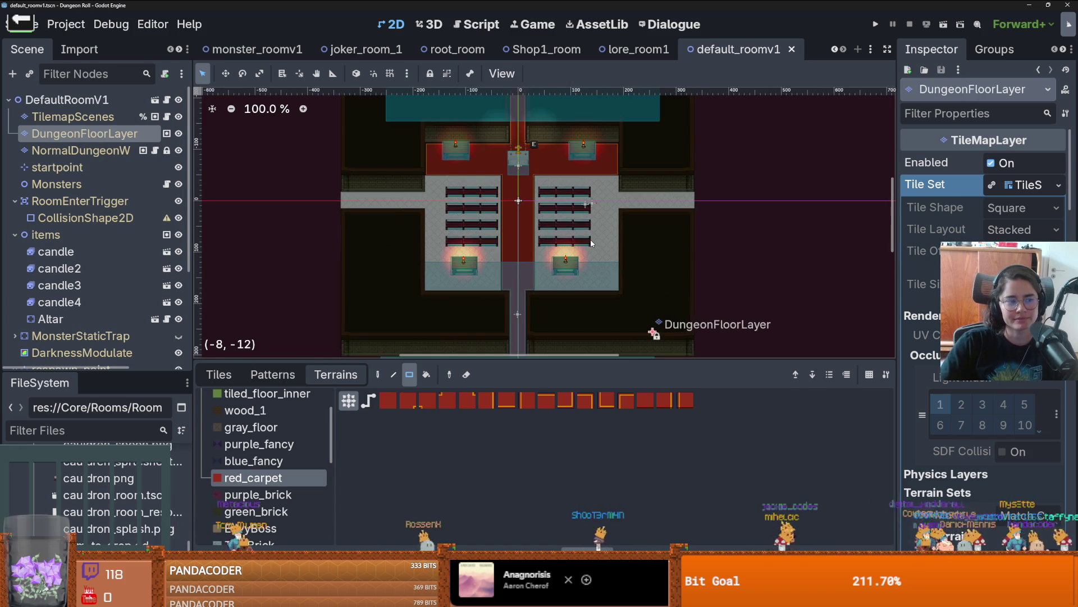
{"action": "scroll", "coordinate": [592, 243], "scroll_direction": "down", "scroll_amount": 3}
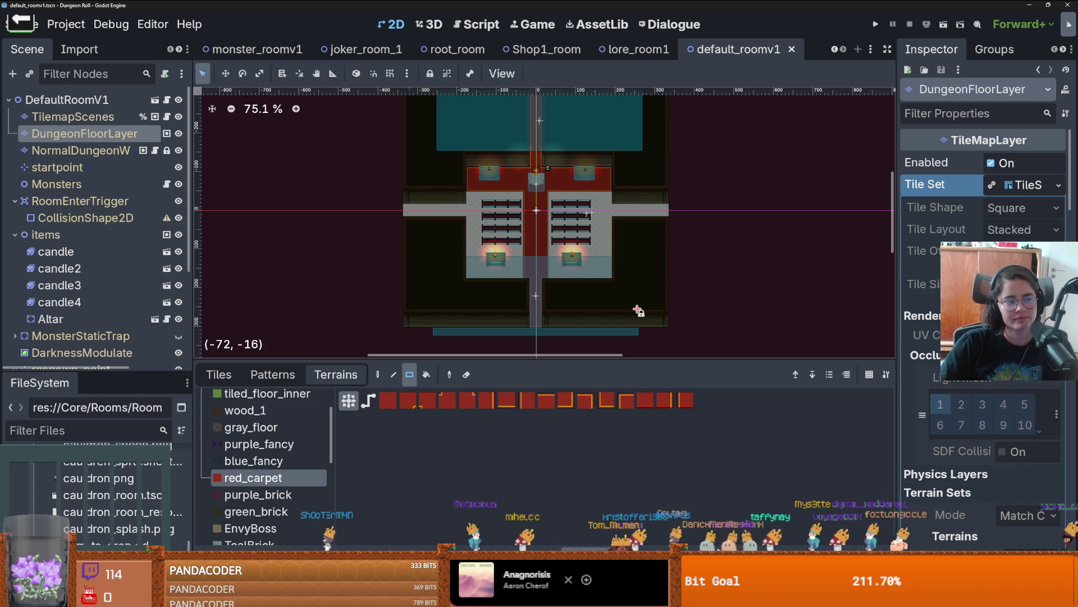
{"action": "scroll", "coordinate": [485, 279], "scroll_direction": "up", "scroll_amount": 2}
{"action": "key", "text": "ctrl+s"}
{"action": "scroll", "coordinate": [486, 281], "scroll_direction": "down", "scroll_amount": 2}
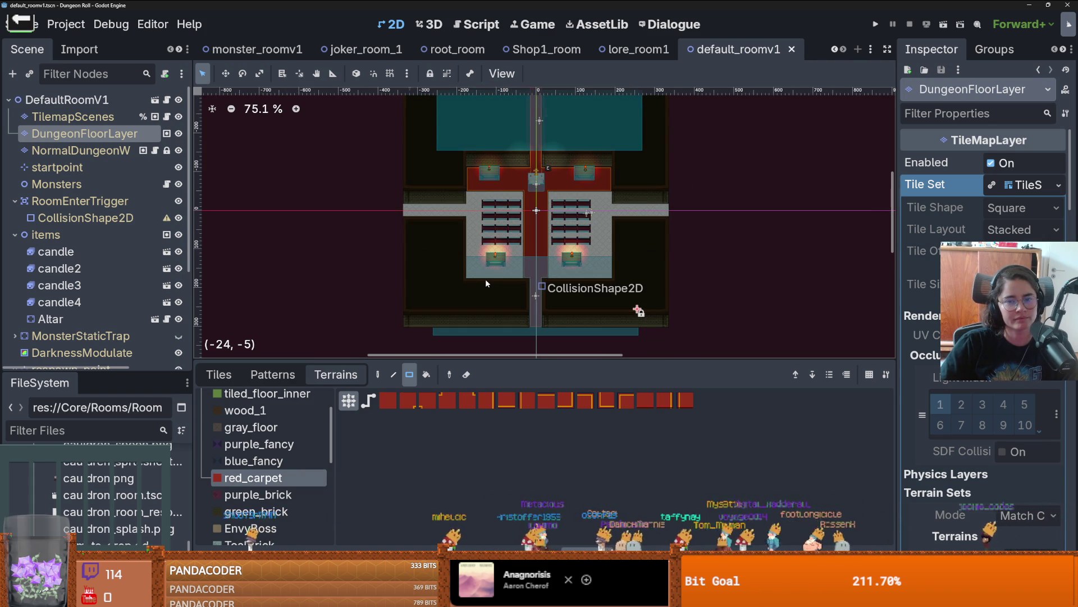
{"action": "scroll", "coordinate": [486, 281], "scroll_direction": "up", "scroll_amount": 1}
{"action": "scroll", "coordinate": [486, 283], "scroll_direction": "down", "scroll_amount": 2}
{"action": "scroll", "coordinate": [487, 282], "scroll_direction": "up", "scroll_amount": 2}
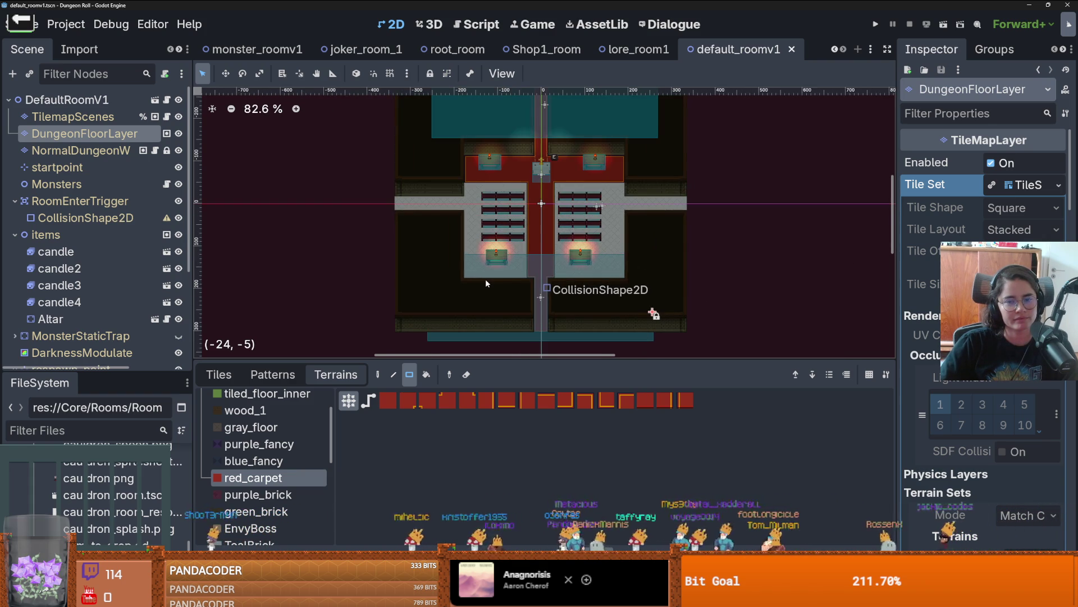
{"action": "scroll", "coordinate": [487, 282], "scroll_direction": "down", "scroll_amount": 2}
{"action": "scroll", "coordinate": [487, 282], "scroll_direction": "up", "scroll_amount": 1}
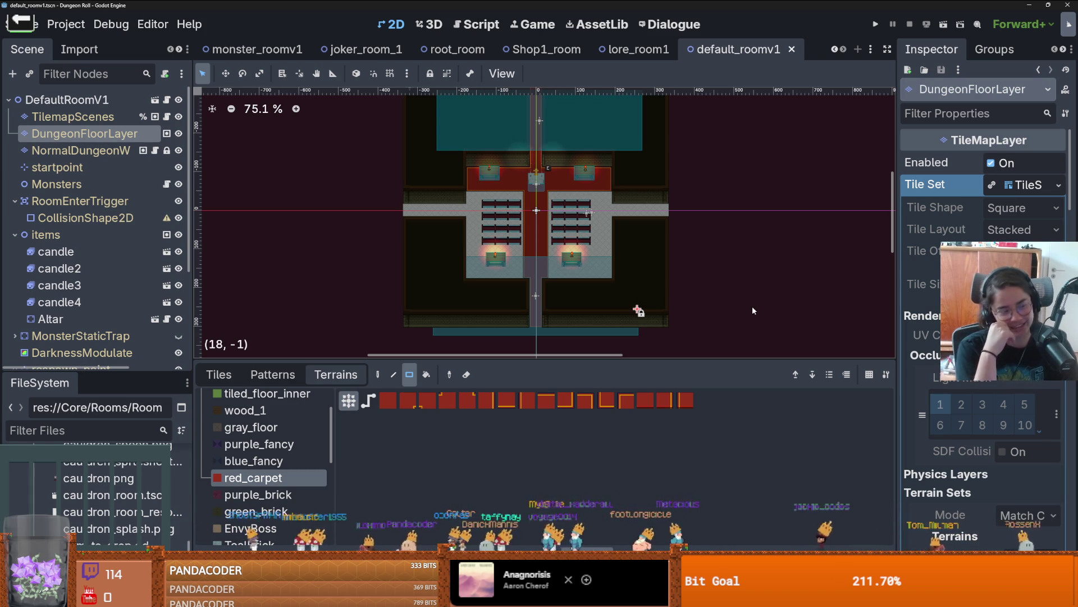
{"action": "scroll", "coordinate": [530, 313], "scroll_direction": "up", "scroll_amount": 2}
{"action": "scroll", "coordinate": [531, 312], "scroll_direction": "down", "scroll_amount": 2}
{"action": "scroll", "coordinate": [530, 313], "scroll_direction": "up", "scroll_amount": 2}
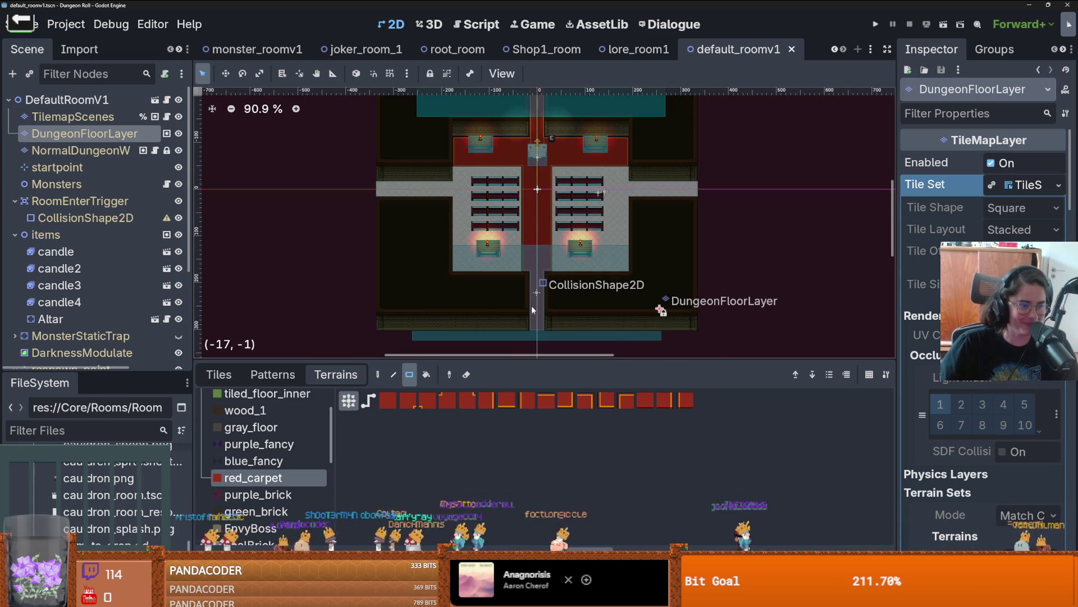
{"action": "scroll", "coordinate": [528, 315], "scroll_direction": "down", "scroll_amount": 2}
{"action": "key", "text": "ctrl+s"}
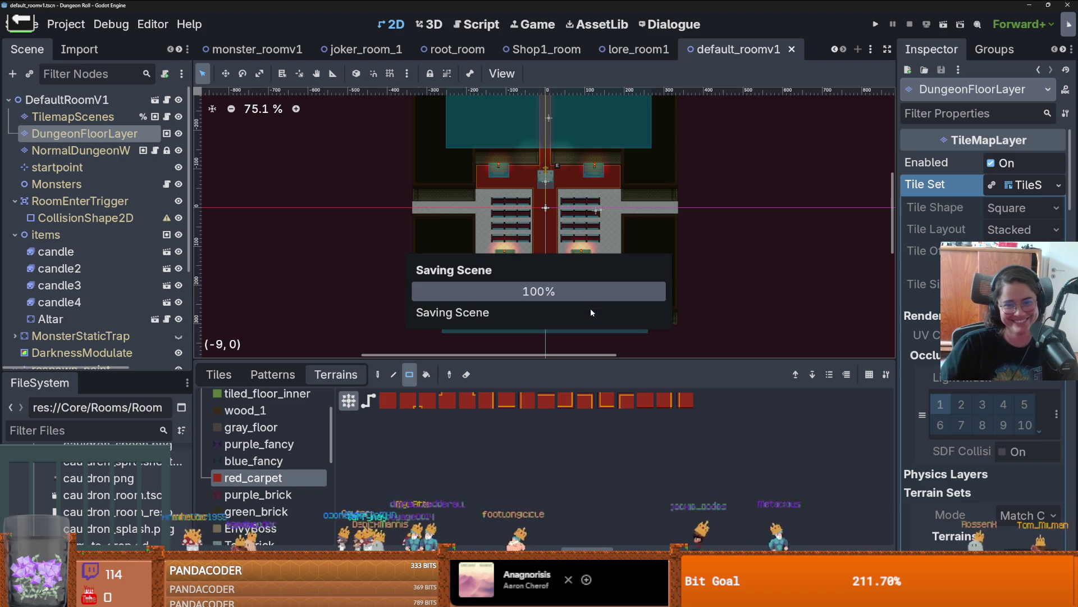
{"action": "scroll", "coordinate": [590, 295], "scroll_direction": "up", "scroll_amount": 4}
{"action": "scroll", "coordinate": [592, 285], "scroll_direction": "down", "scroll_amount": 1}
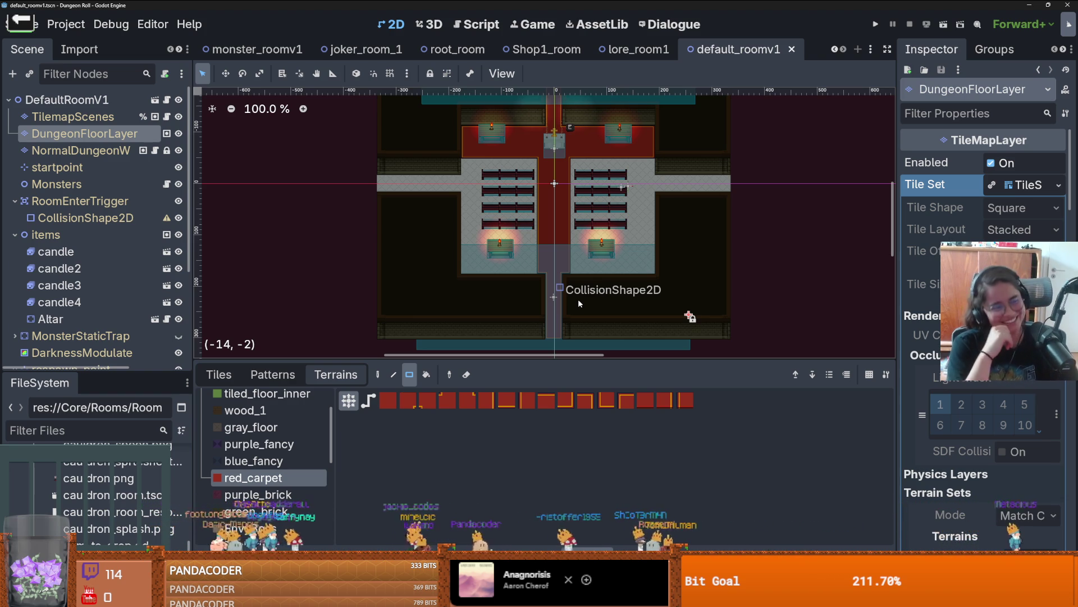
{"action": "scroll", "coordinate": [588, 267], "scroll_direction": "up", "scroll_amount": 1}
{"action": "key", "text": "ctrl+s"}
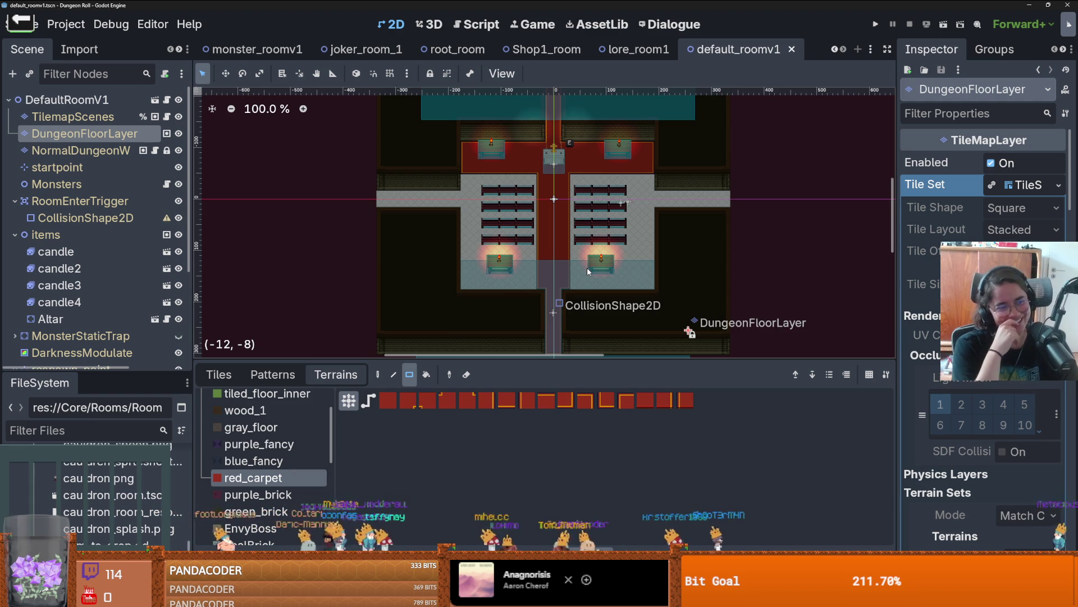
{"action": "key", "text": "ctrl+s"}
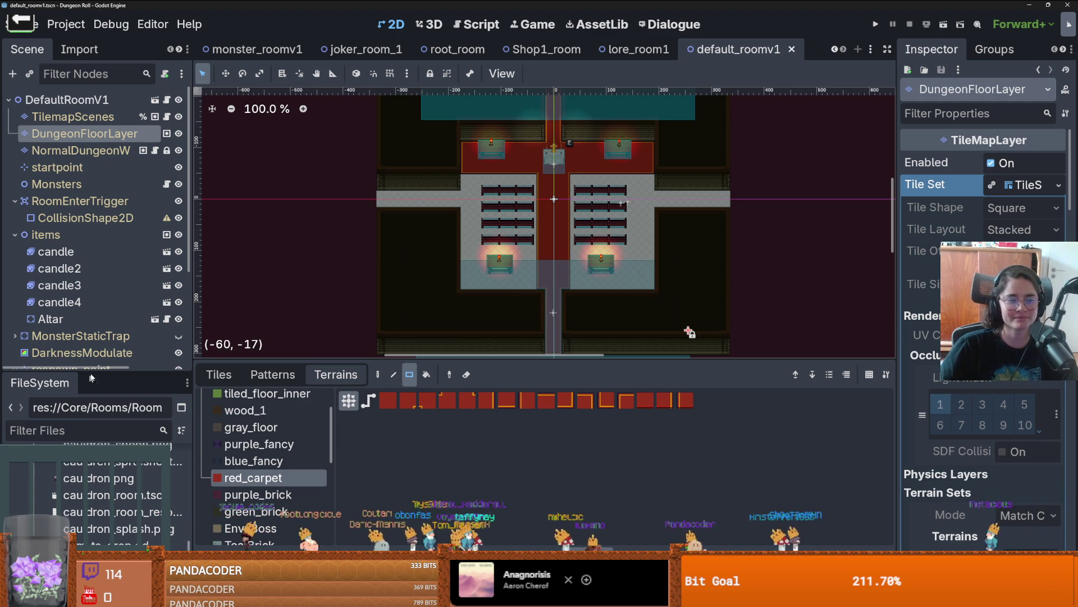
- Enlarge the project file browser and open the cauldron_room scene
{"action": "left_click_drag", "start_coordinate": [97, 371], "coordinate": [157, 241]}
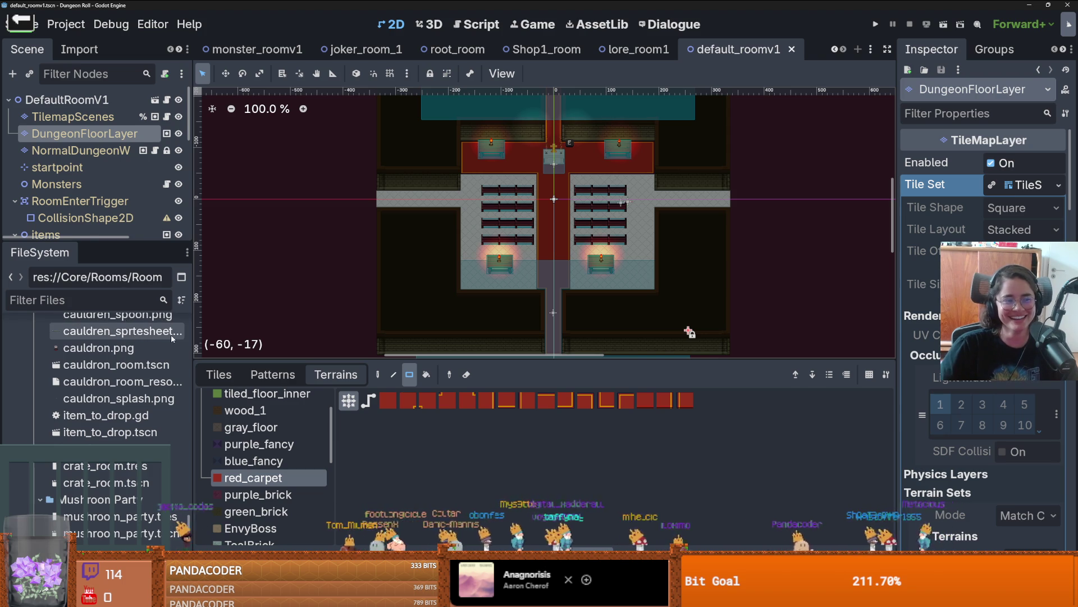
{"action": "scroll", "coordinate": [147, 387], "scroll_direction": "down", "scroll_amount": 3}
{"action": "scroll", "coordinate": [145, 394], "scroll_direction": "up", "scroll_amount": 3}
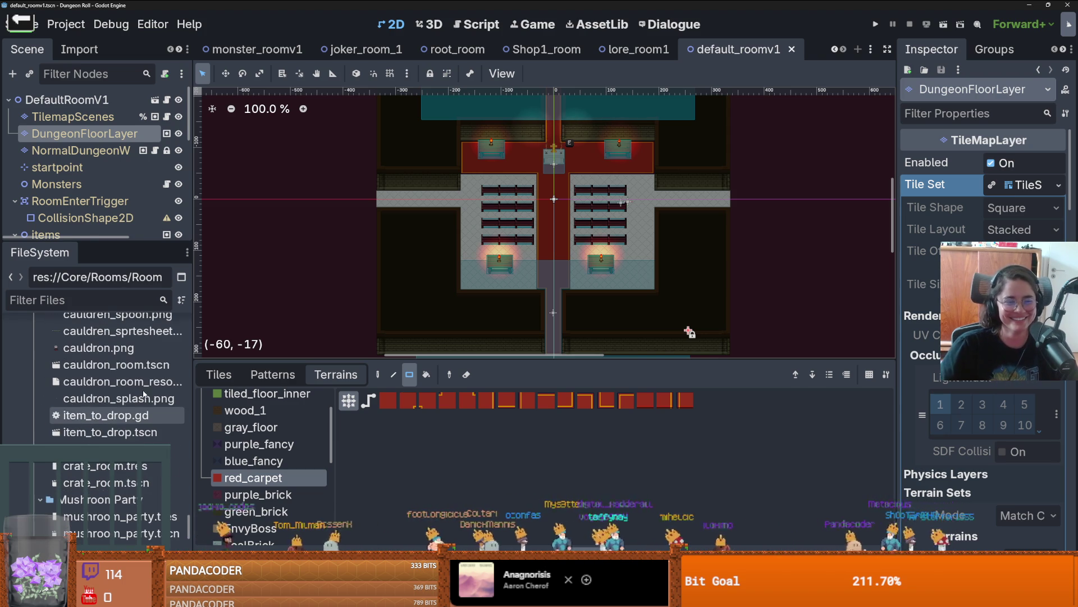
{"action": "double_click", "coordinate": [115, 365]}
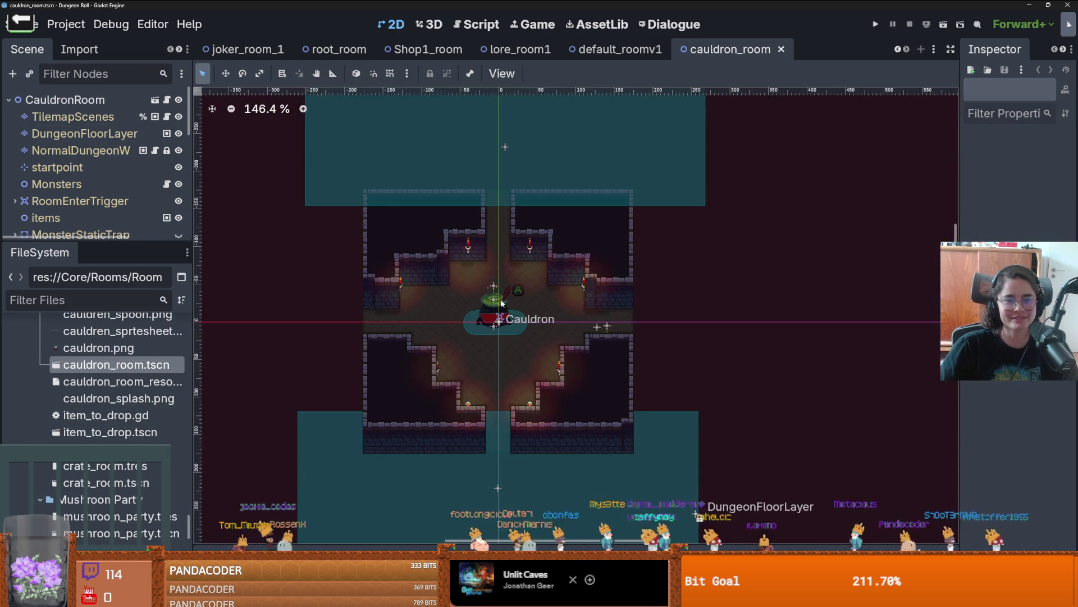
- Enlarge the scene tree, select the wall tilemap layer, and show its saved tile patterns
{"action": "scroll", "coordinate": [524, 361], "scroll_direction": "down", "scroll_amount": 6}
{"action": "scroll", "coordinate": [524, 361], "scroll_direction": "up", "scroll_amount": 5}
{"action": "scroll", "coordinate": [524, 360], "scroll_direction": "down", "scroll_amount": 1}
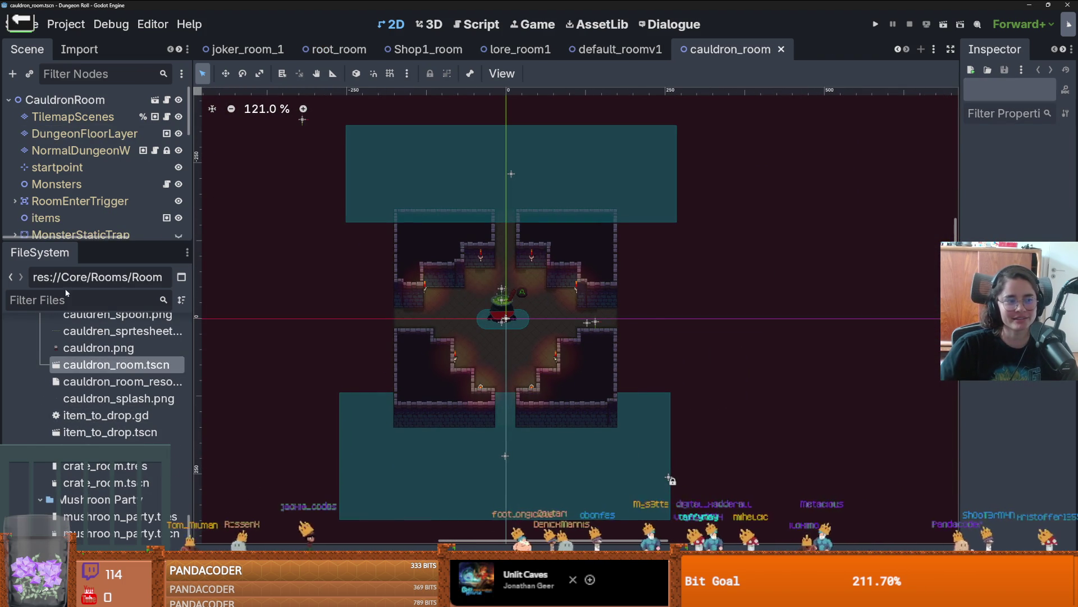
{"action": "left_click_drag", "start_coordinate": [129, 243], "coordinate": [128, 441]}
{"action": "left_click", "coordinate": [80, 151]}
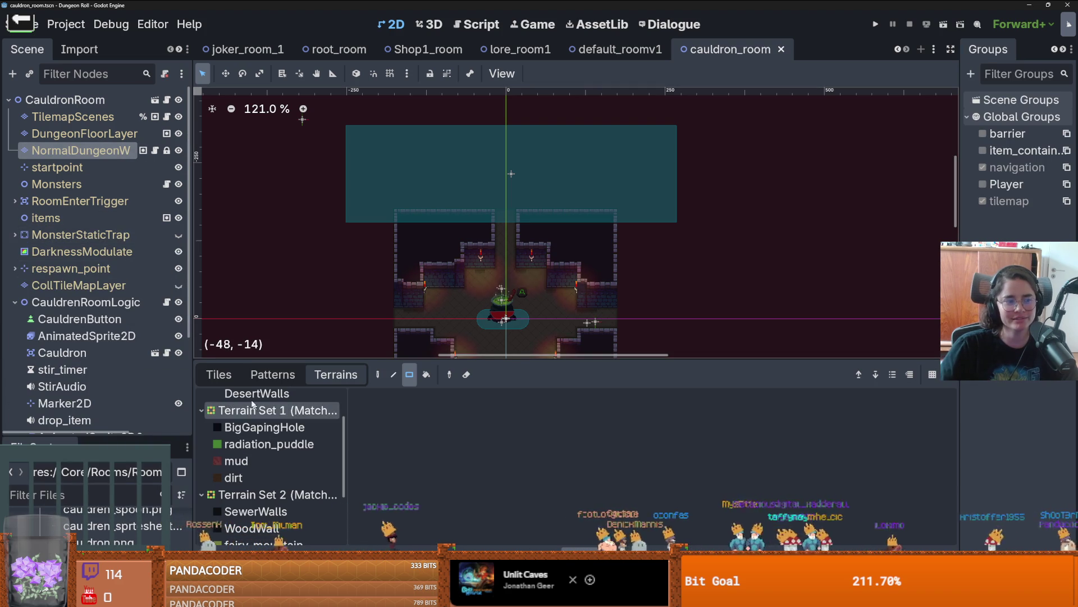
{"action": "left_click", "coordinate": [272, 375]}
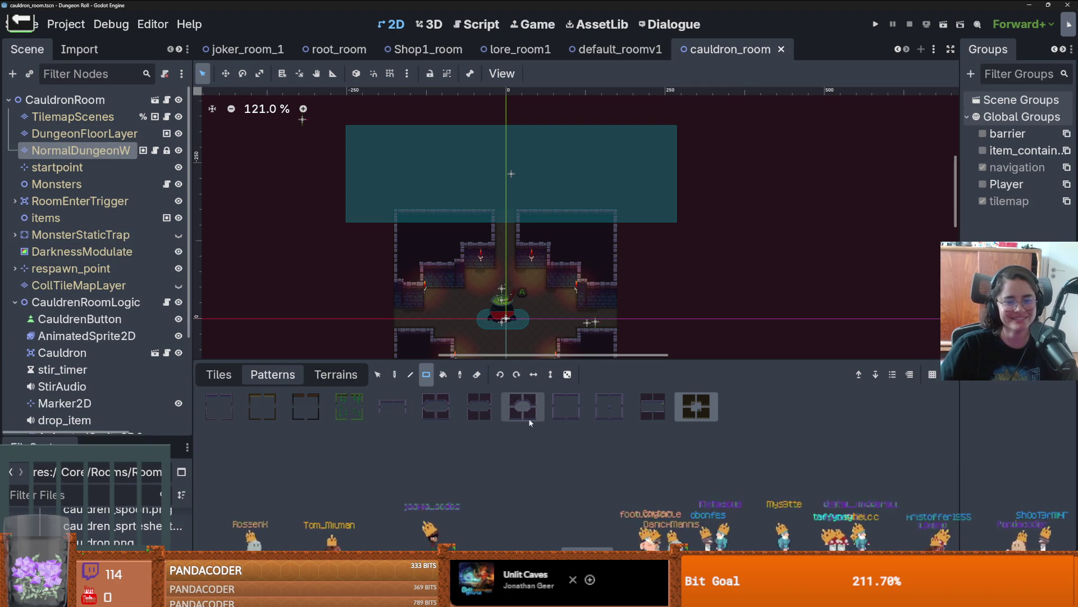
- Cycle through the default_roomv1, lore_room1, Shop1_room and cauldron_room tabs back to root_room
{"action": "scroll", "coordinate": [584, 314], "scroll_direction": "down", "scroll_amount": 3}
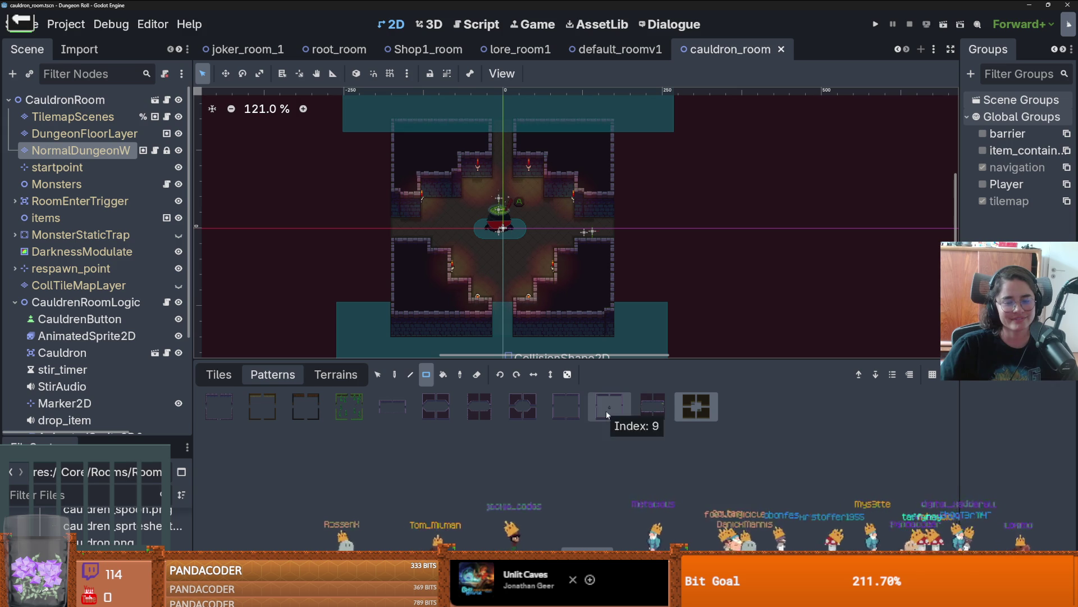
{"action": "scroll", "coordinate": [517, 321], "scroll_direction": "down", "scroll_amount": 3}
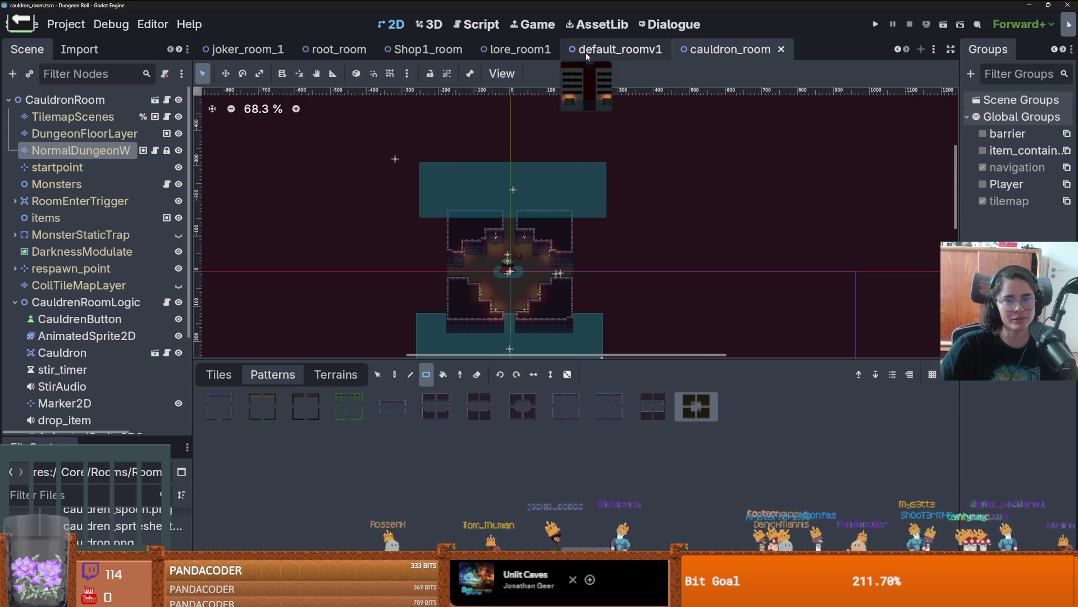
{"action": "left_click", "coordinate": [584, 49]}
{"action": "left_click", "coordinate": [519, 50]}
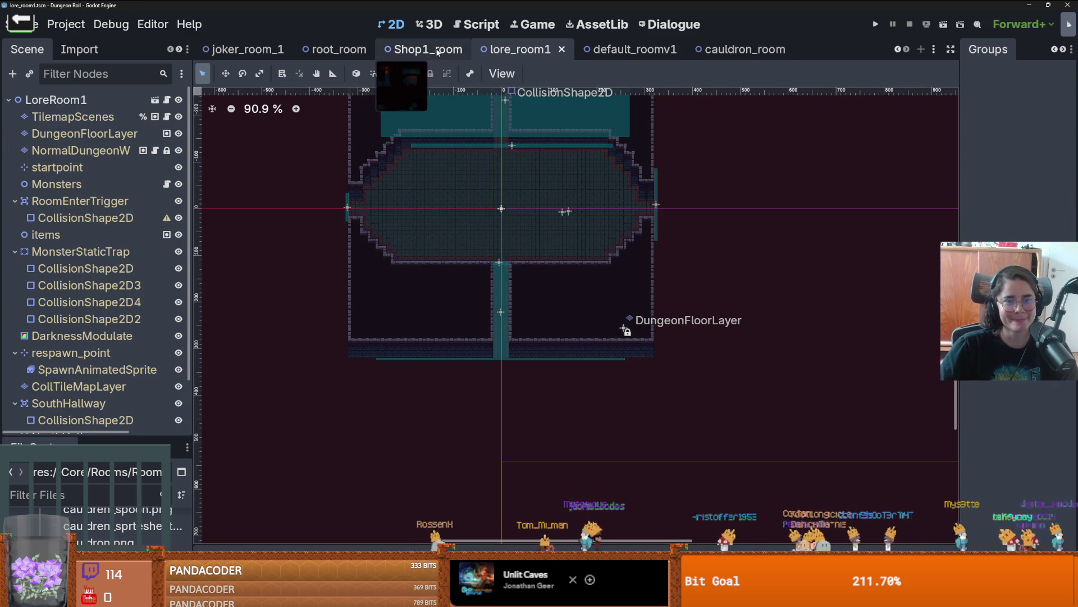
{"action": "left_click", "coordinate": [428, 49]}
{"action": "scroll", "coordinate": [457, 170], "scroll_direction": "down", "scroll_amount": 3}
{"action": "key", "text": "ctrl+shift+Tab"}
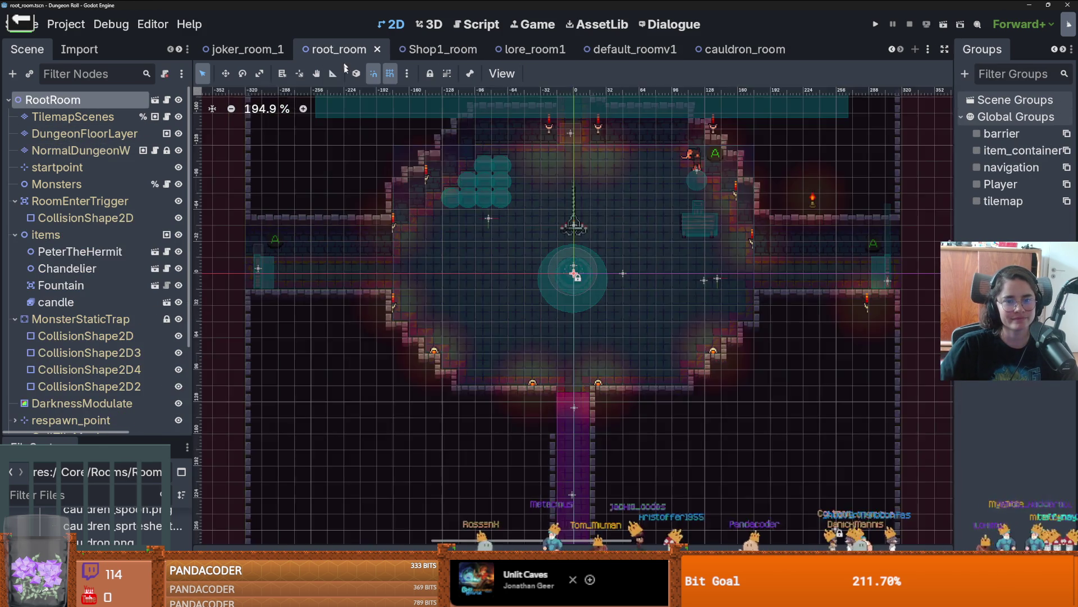
{"action": "scroll", "coordinate": [471, 229], "scroll_direction": "down", "scroll_amount": 2}
{"action": "scroll", "coordinate": [488, 237], "scroll_direction": "down", "scroll_amount": 2}
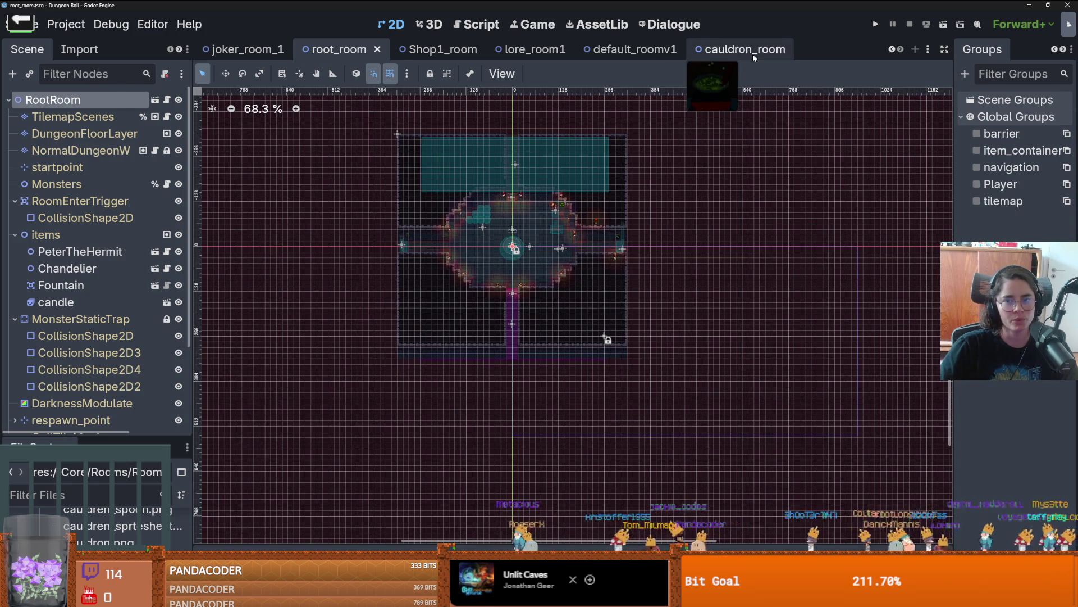
{"action": "left_click", "coordinate": [753, 53]}
{"action": "left_click", "coordinate": [337, 50]}
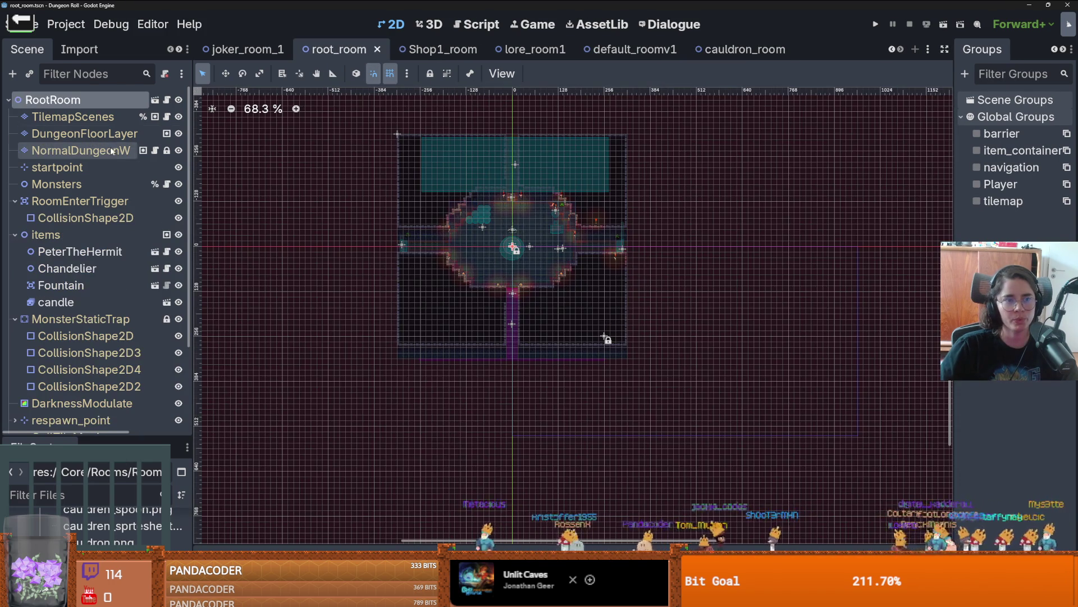
- Select root_room's wall tilemap layer and list its individual wall tile sheets
{"action": "scroll", "coordinate": [315, 258], "scroll_direction": "up", "scroll_amount": 3}
{"action": "scroll", "coordinate": [424, 329], "scroll_direction": "down", "scroll_amount": 2}
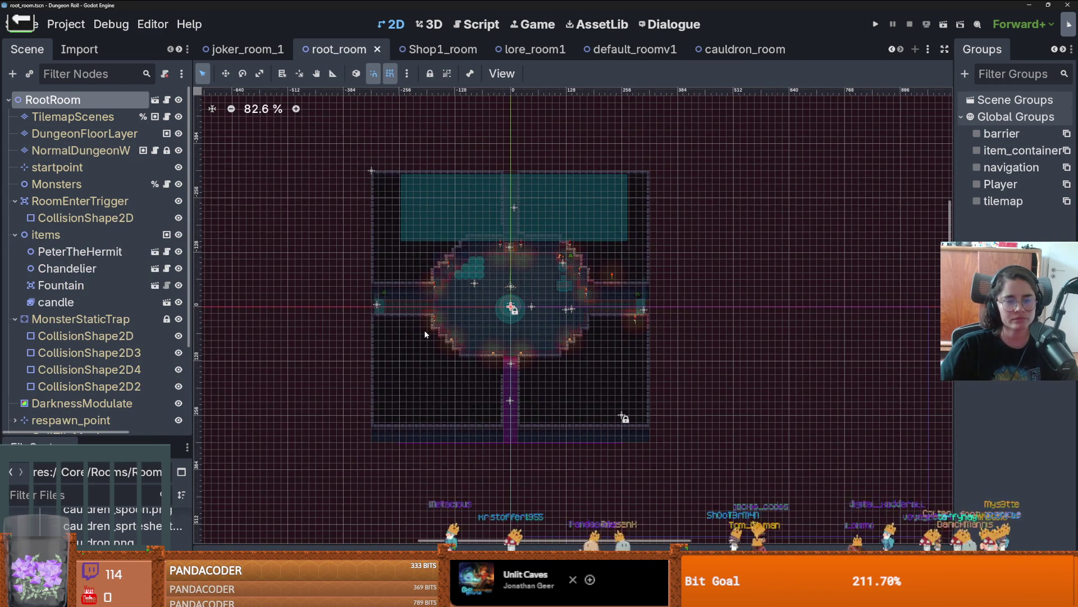
{"action": "scroll", "coordinate": [424, 331], "scroll_direction": "up", "scroll_amount": 1}
{"action": "left_click", "coordinate": [81, 149]}
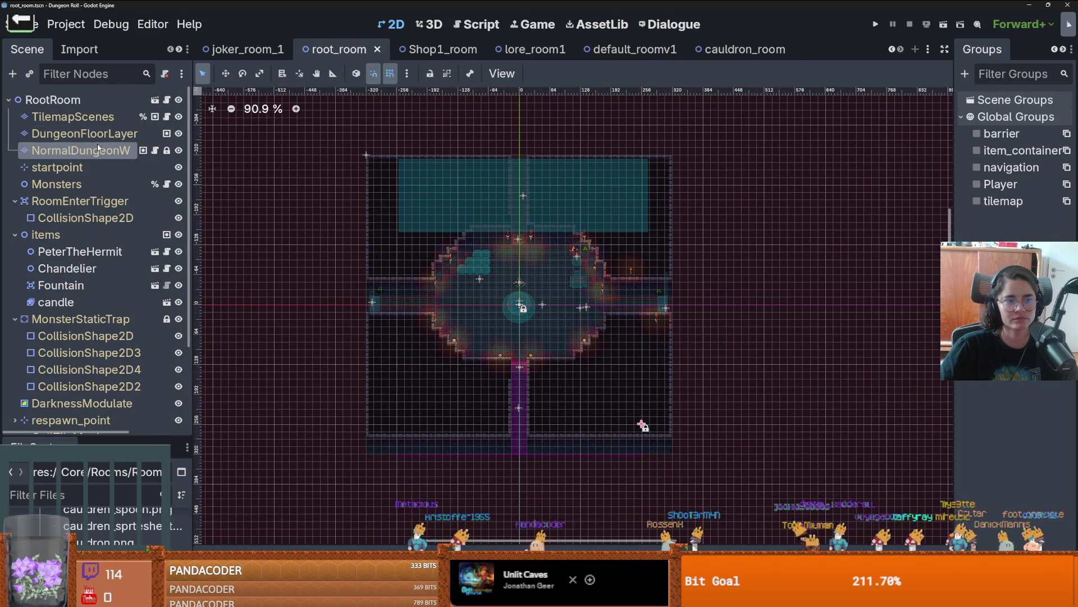
{"action": "left_click", "coordinate": [219, 374]}
{"action": "scroll", "coordinate": [487, 196], "scroll_direction": "down", "scroll_amount": 5}
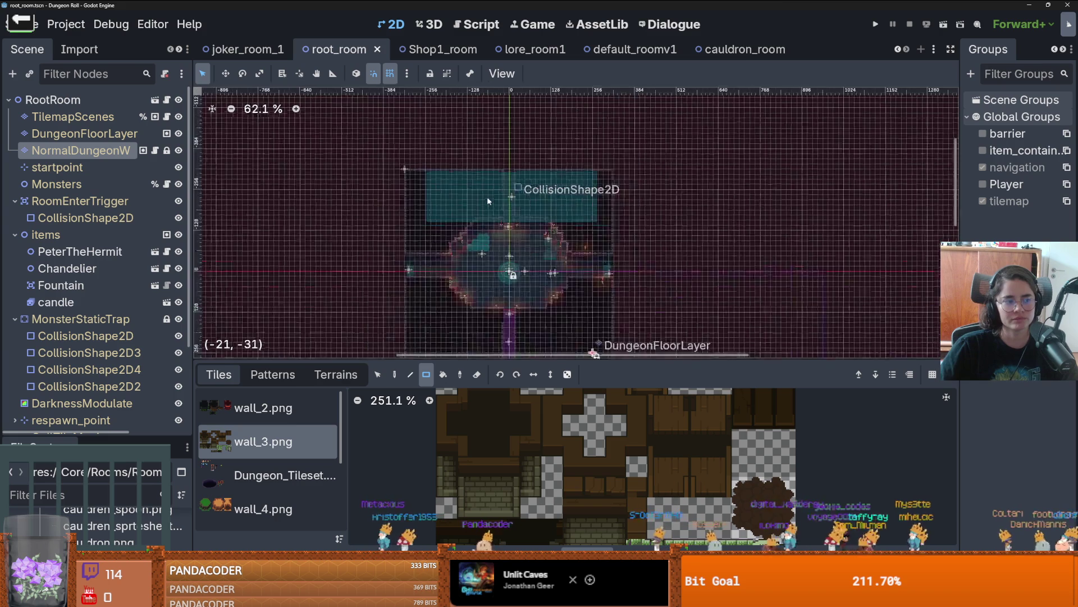
- Switch the TileMap editor to the Selection tool and bring up cauldron_room
{"action": "scroll", "coordinate": [578, 239], "scroll_direction": "down", "scroll_amount": 1}
{"action": "scroll", "coordinate": [582, 282], "scroll_direction": "up", "scroll_amount": 1}
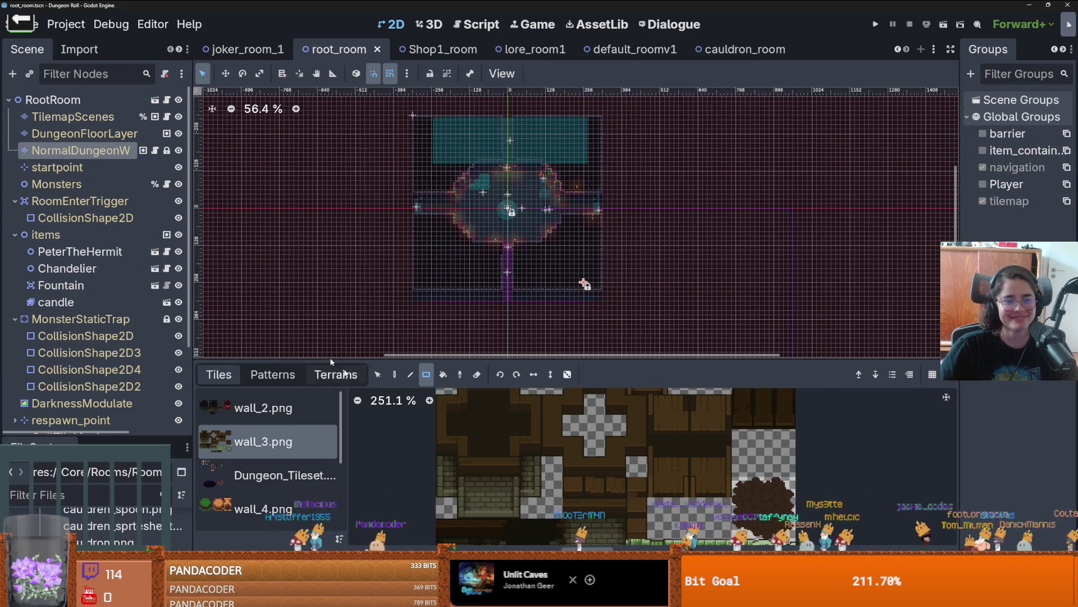
{"action": "left_click", "coordinate": [376, 373]}
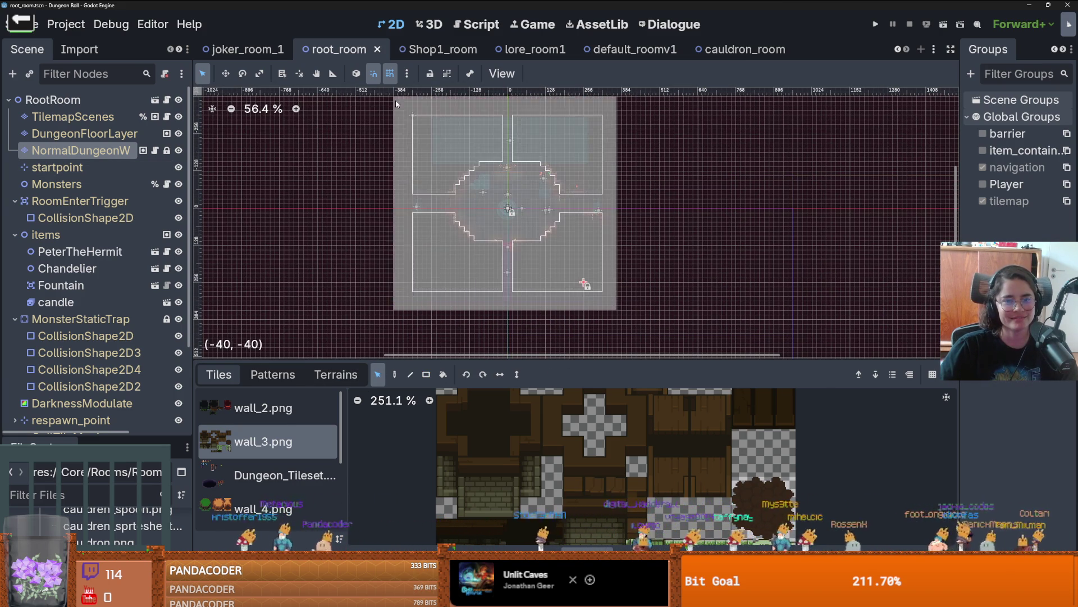
{"action": "left_click", "coordinate": [730, 51]}
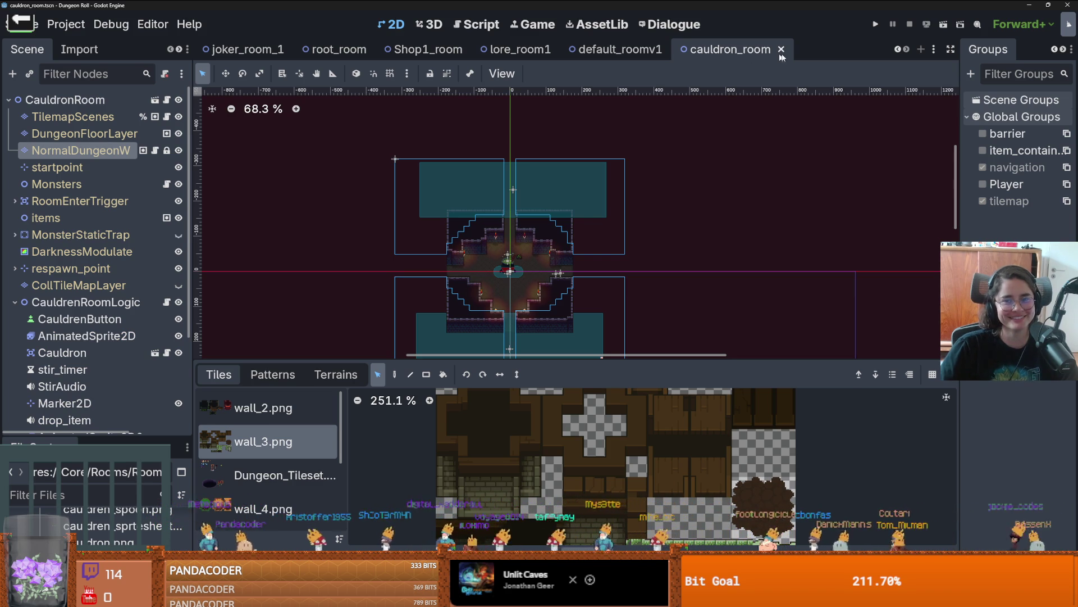
- Shift the cauldron room's wall tiles left and down, then return to terrain painting
{"action": "scroll", "coordinate": [668, 203], "scroll_direction": "down", "scroll_amount": 2}
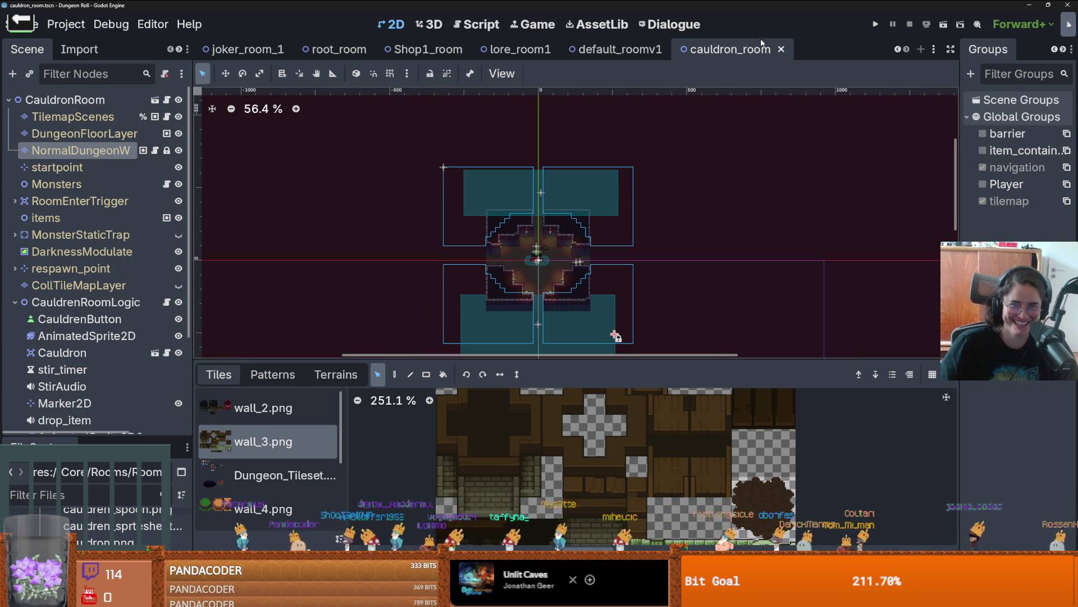
{"action": "scroll", "coordinate": [534, 233], "scroll_direction": "up", "scroll_amount": 5}
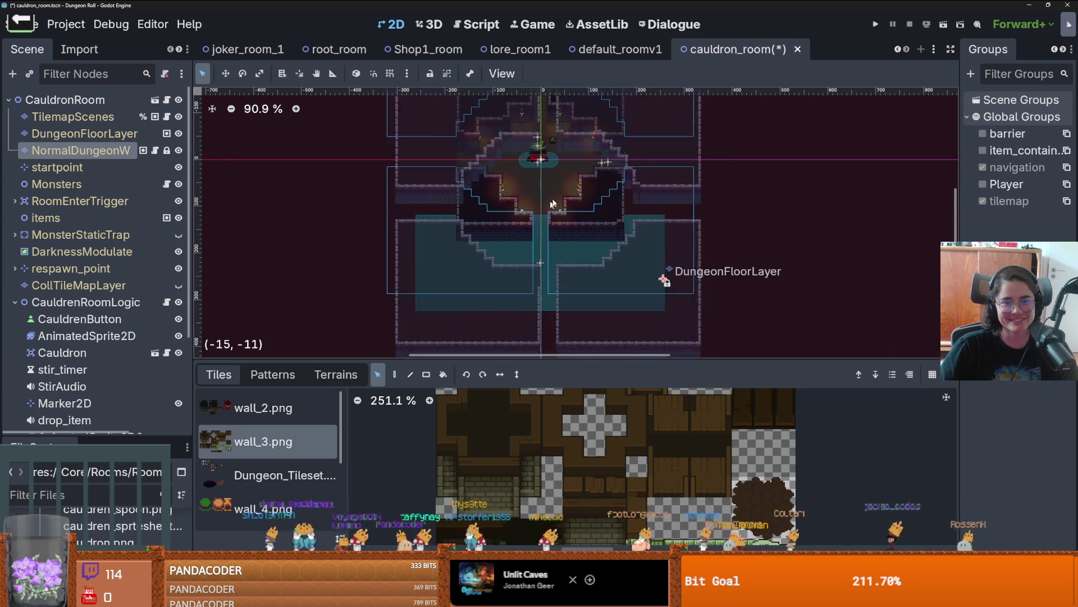
{"action": "left_click_drag", "start_coordinate": [543, 156], "coordinate": [536, 168]}
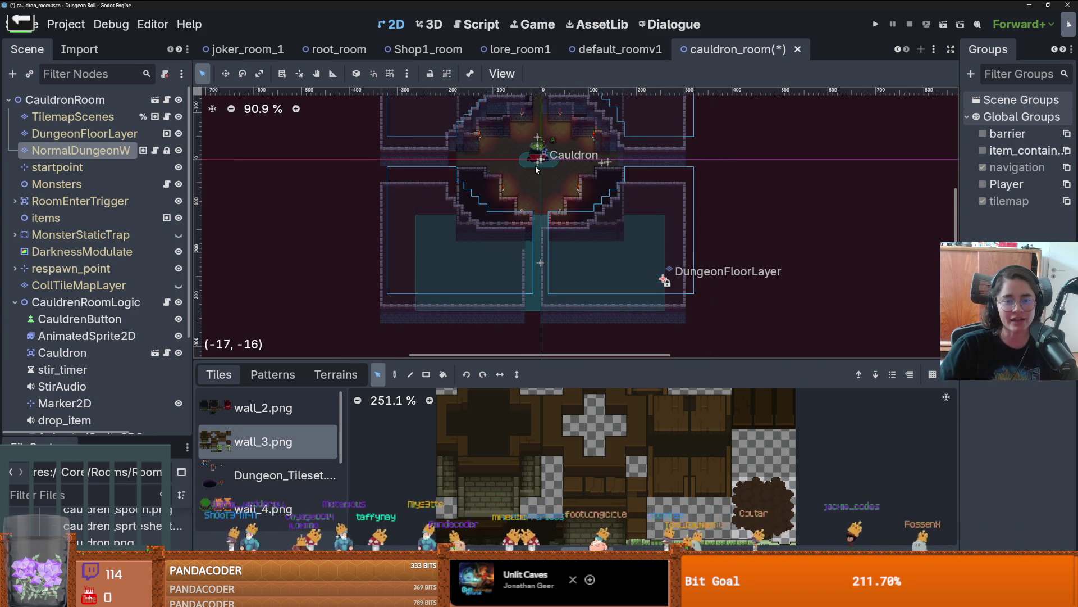
{"action": "scroll", "coordinate": [537, 168], "scroll_direction": "up", "scroll_amount": 5}
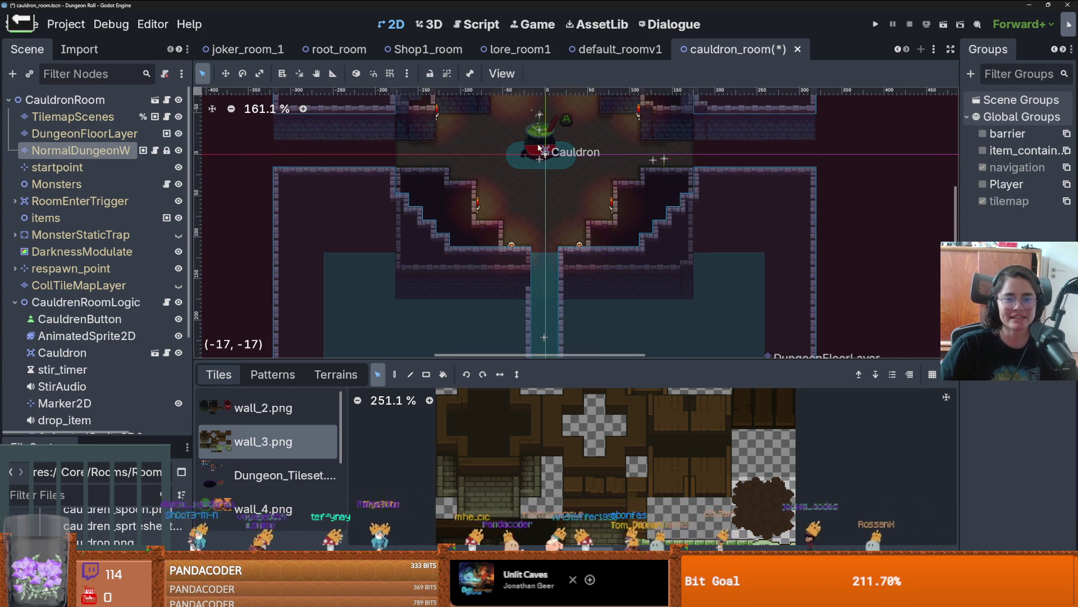
{"action": "scroll", "coordinate": [539, 148], "scroll_direction": "down", "scroll_amount": 5}
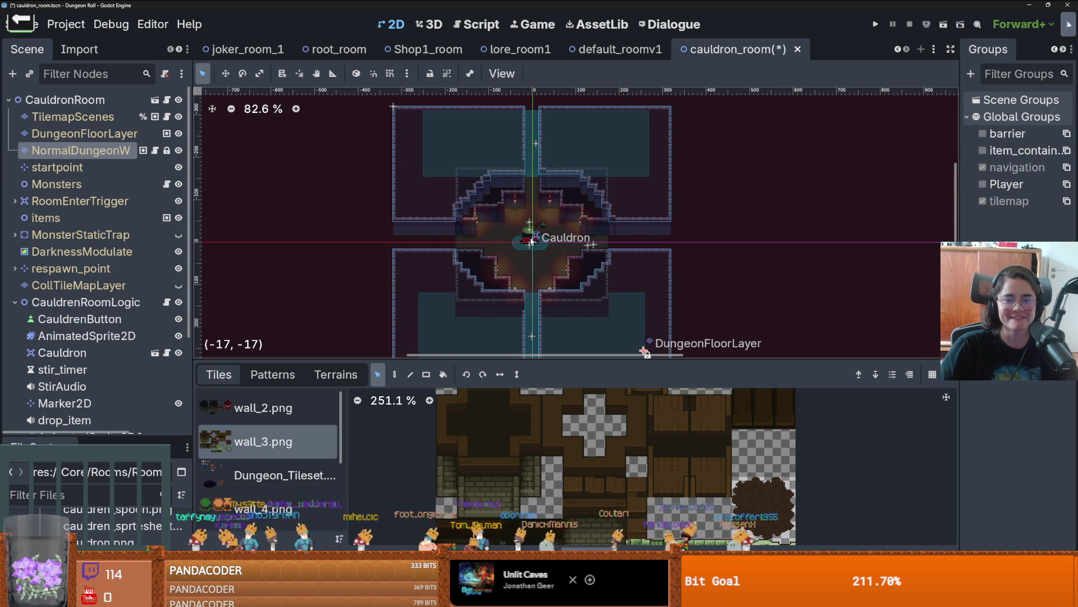
{"action": "scroll", "coordinate": [549, 257], "scroll_direction": "up", "scroll_amount": 4}
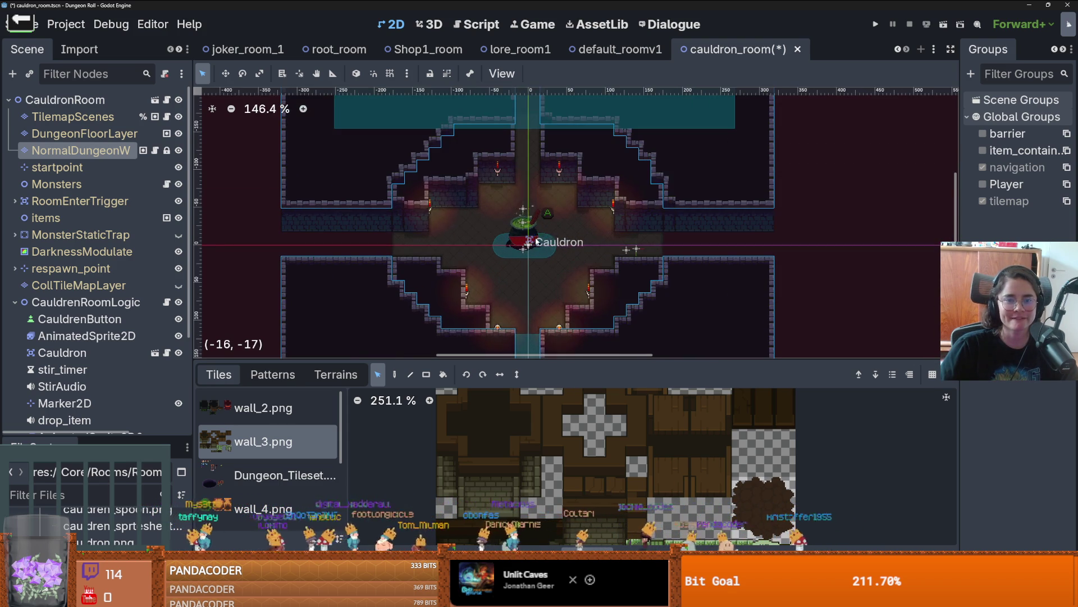
{"action": "left_click", "coordinate": [336, 374]}
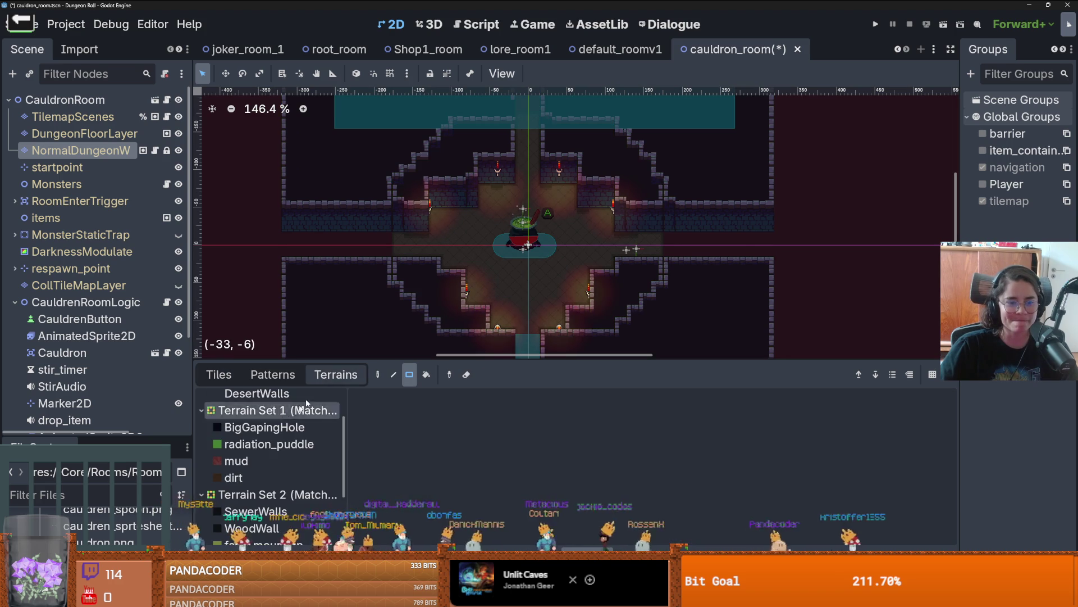
- Paint a 4x2 new_walls block and another wall block up-left of it
{"action": "scroll", "coordinate": [270, 438], "scroll_direction": "up", "scroll_amount": 3}
{"action": "left_click", "coordinate": [252, 416]}
{"action": "scroll", "coordinate": [463, 271], "scroll_direction": "up", "scroll_amount": 2}
{"action": "mouse_move", "coordinate": [489, 319]}
{"action": "left_mouse_down"}
{"action": "mouse_move", "coordinate": [472, 336]}
{"action": "mouse_move", "coordinate": [437, 336]}
{"action": "mouse_move", "coordinate": [493, 320]}
{"action": "mouse_move", "coordinate": [448, 335]}
{"action": "left_mouse_up"}
{"action": "mouse_move", "coordinate": [458, 276]}
{"action": "left_mouse_down"}
{"action": "mouse_move", "coordinate": [425, 311]}
{"action": "mouse_move", "coordinate": [409, 305]}
{"action": "mouse_move", "coordinate": [411, 272]}
{"action": "mouse_move", "coordinate": [375, 247]}
{"action": "mouse_move", "coordinate": [397, 261]}
{"action": "mouse_move", "coordinate": [369, 201]}
{"action": "mouse_move", "coordinate": [396, 184]}
{"action": "left_mouse_up"}
{"action": "scroll", "coordinate": [410, 292], "scroll_direction": "up", "scroll_amount": 2}
{"action": "scroll", "coordinate": [398, 264], "scroll_direction": "up", "scroll_amount": 1}
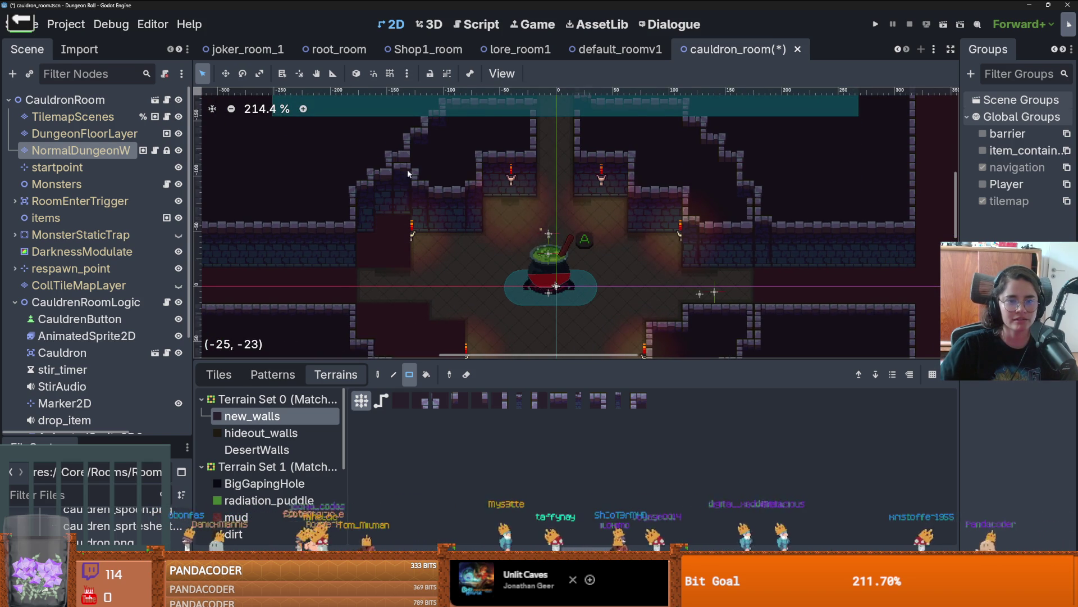
{"action": "scroll", "coordinate": [449, 209], "scroll_direction": "up", "scroll_amount": 1}
- Build up new_walls blocks along the top-left wall, starting with a 5x3 block
{"action": "left_click_drag", "start_coordinate": [425, 164], "coordinate": [483, 208]}
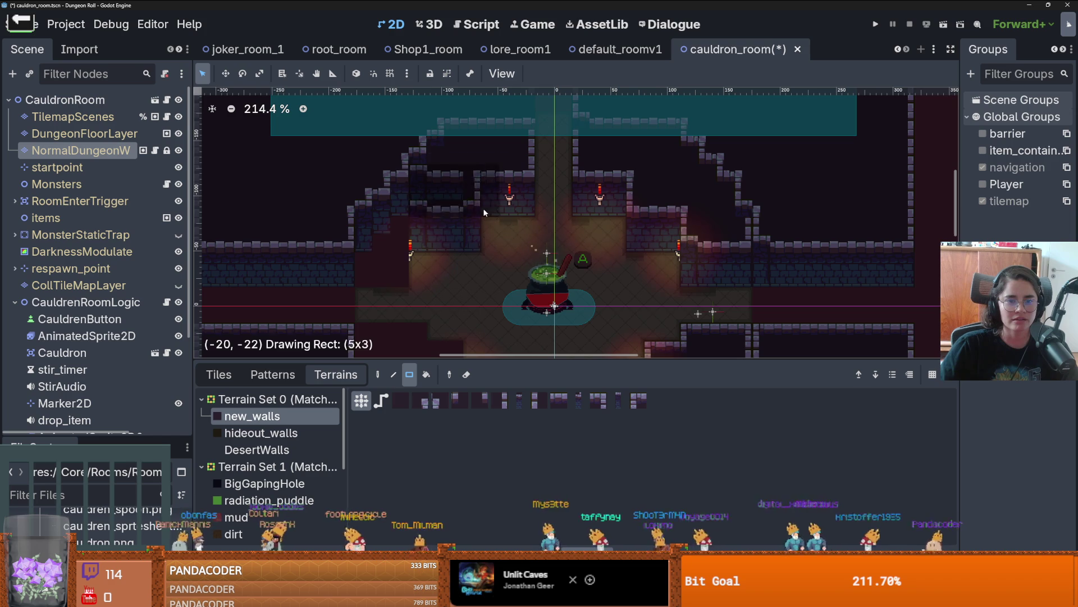
{"action": "left_click_drag", "start_coordinate": [434, 156], "coordinate": [499, 187]}
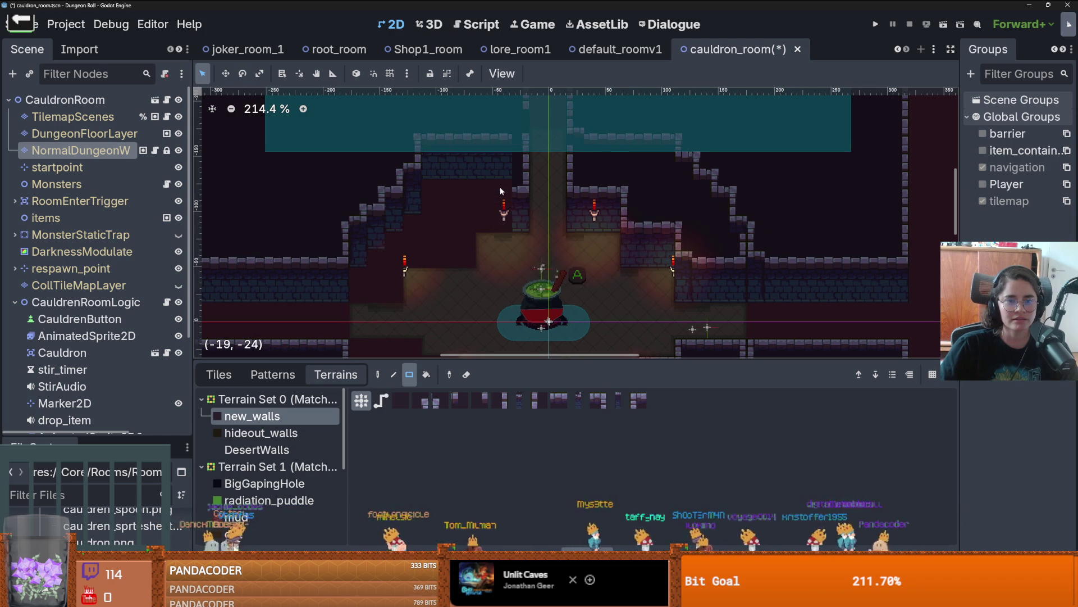
{"action": "mouse_move", "coordinate": [438, 170]}
{"action": "left_mouse_down"}
{"action": "mouse_move", "coordinate": [514, 183]}
{"action": "mouse_move", "coordinate": [473, 161]}
{"action": "mouse_move", "coordinate": [476, 215]}
{"action": "left_mouse_up"}
{"action": "scroll", "coordinate": [473, 163], "scroll_direction": "down", "scroll_amount": 4}
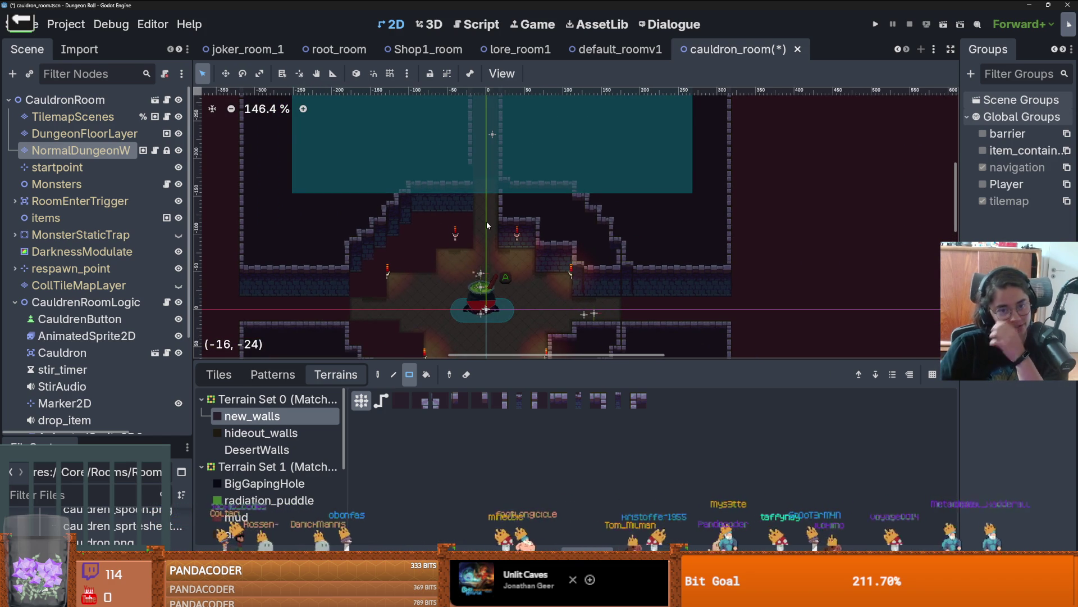
- Paint a 6x3 new_walls block on the right and patch the right-hand wall
{"action": "left_click_drag", "start_coordinate": [503, 198], "coordinate": [569, 216]}
{"action": "mouse_move", "coordinate": [590, 269]}
{"action": "left_mouse_down"}
{"action": "mouse_move", "coordinate": [602, 264]}
{"action": "mouse_move", "coordinate": [554, 248]}
{"action": "mouse_move", "coordinate": [553, 264]}
{"action": "mouse_move", "coordinate": [601, 273]}
{"action": "mouse_move", "coordinate": [593, 295]}
{"action": "mouse_move", "coordinate": [588, 234]}
{"action": "mouse_move", "coordinate": [583, 275]}
{"action": "mouse_move", "coordinate": [567, 272]}
{"action": "left_mouse_up"}
{"action": "scroll", "coordinate": [572, 263], "scroll_direction": "down", "scroll_amount": 1}
{"action": "scroll", "coordinate": [600, 273], "scroll_direction": "up", "scroll_amount": 1}
{"action": "scroll", "coordinate": [592, 295], "scroll_direction": "up", "scroll_amount": 3}
{"action": "key", "text": "ctrl+z"}
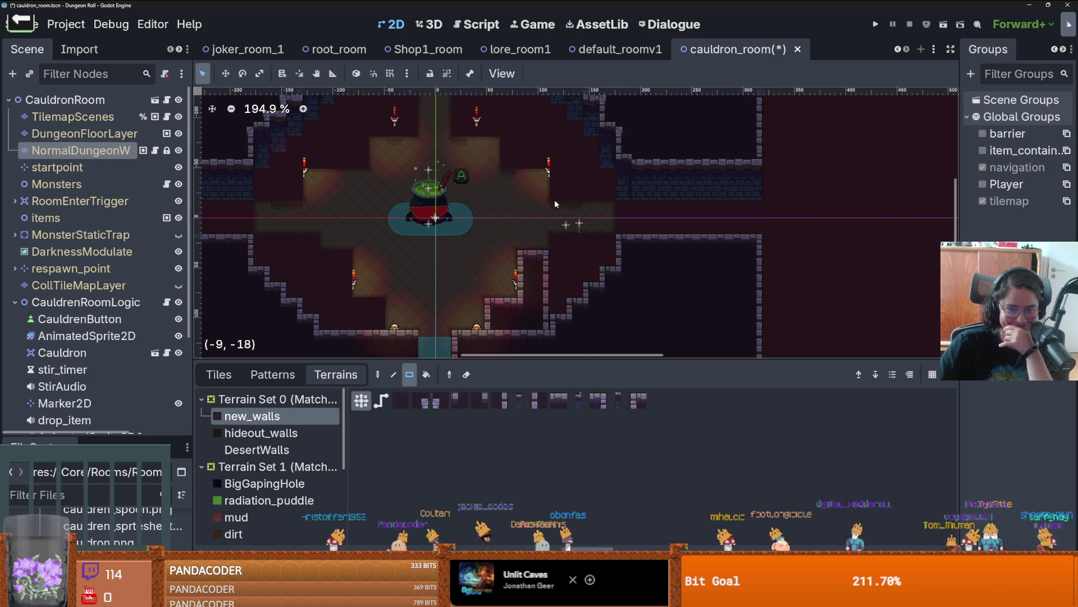
{"action": "mouse_move", "coordinate": [541, 311]}
{"action": "left_mouse_down"}
{"action": "mouse_move", "coordinate": [540, 325]}
{"action": "mouse_move", "coordinate": [473, 310]}
{"action": "left_mouse_up"}
{"action": "scroll", "coordinate": [483, 278], "scroll_direction": "down", "scroll_amount": 2}
{"action": "left_click_drag", "start_coordinate": [499, 268], "coordinate": [513, 238]}
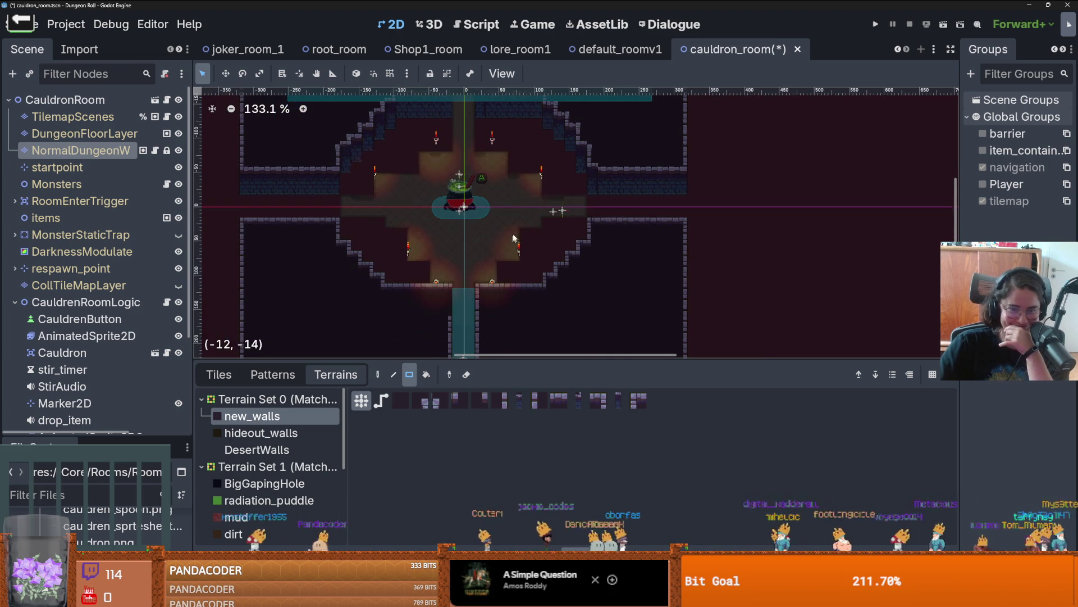
- Fill the corridor below the room with gray_floor on the dungeon floor layer
{"action": "left_click", "coordinate": [84, 133]}
{"action": "scroll", "coordinate": [281, 443], "scroll_direction": "down", "scroll_amount": 1}
{"action": "left_click", "coordinate": [280, 445]}
{"action": "left_click", "coordinate": [251, 427]}
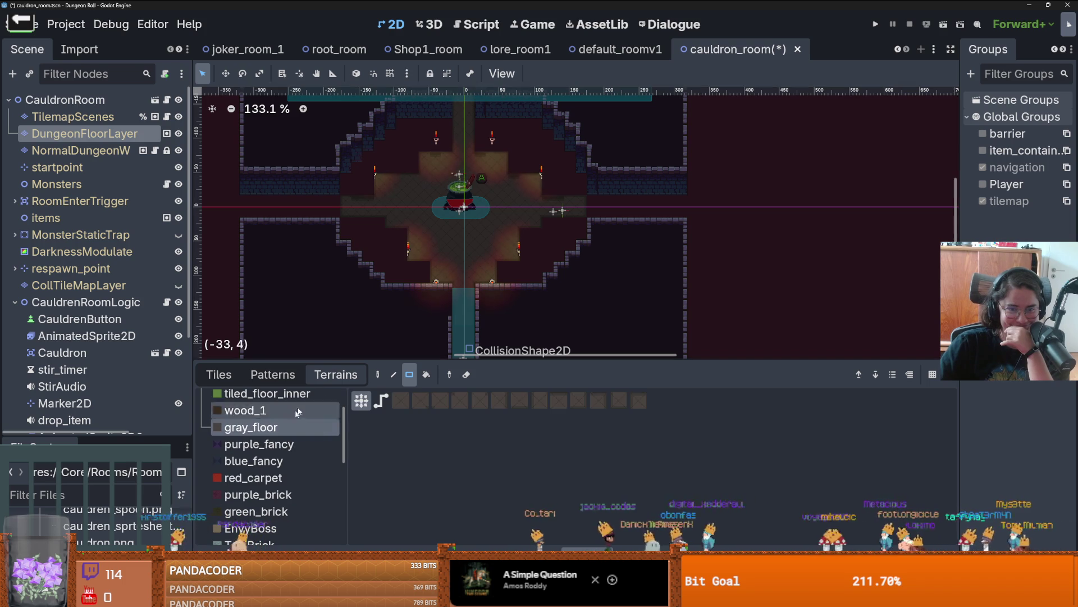
{"action": "scroll", "coordinate": [433, 284], "scroll_direction": "up", "scroll_amount": 3}
{"action": "mouse_move", "coordinate": [433, 285]}
{"action": "left_mouse_down"}
{"action": "mouse_move", "coordinate": [469, 181]}
{"action": "mouse_move", "coordinate": [458, 337]}
{"action": "left_mouse_up"}
{"action": "scroll", "coordinate": [466, 230], "scroll_direction": "down", "scroll_amount": 2}
{"action": "scroll", "coordinate": [458, 281], "scroll_direction": "up", "scroll_amount": 3}
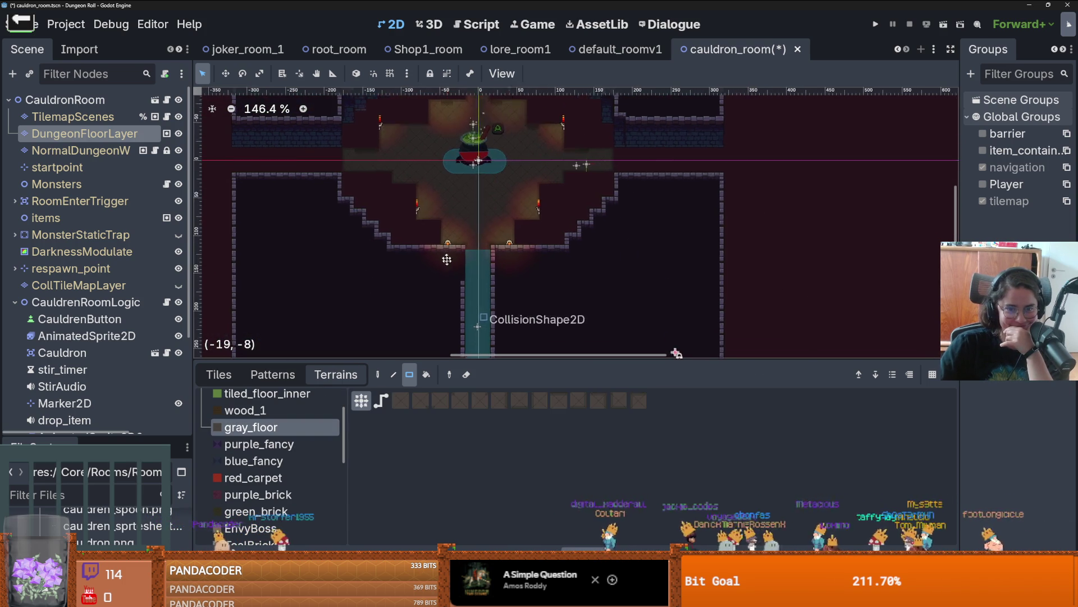